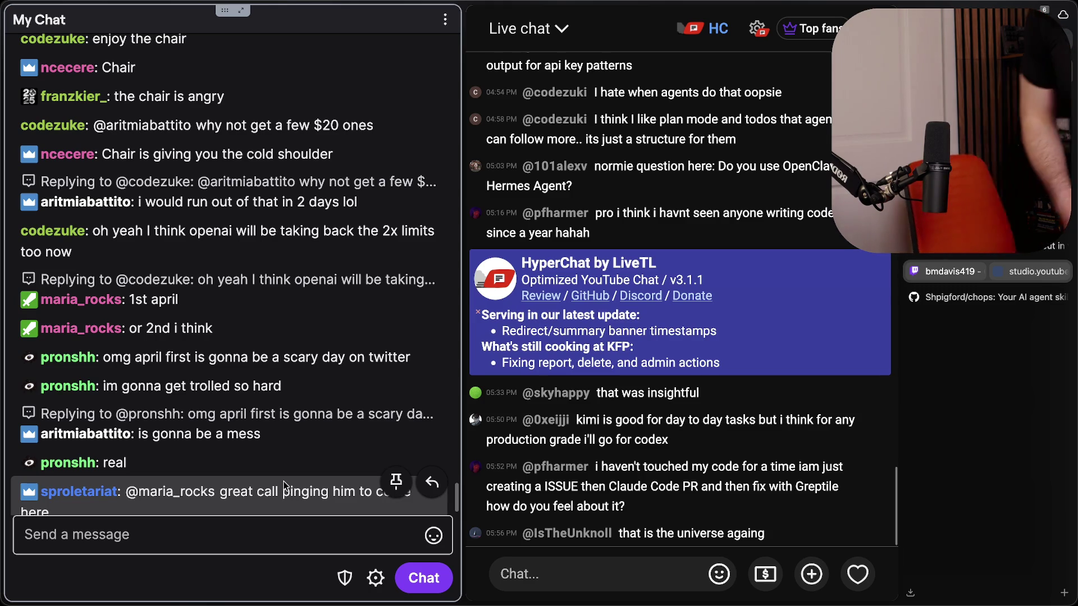
- Catch up on Twitch chat's message about OpenAI taking back 2x limits, then switch to the Codex usage dashboard
scroll(281, 415, down, 2)
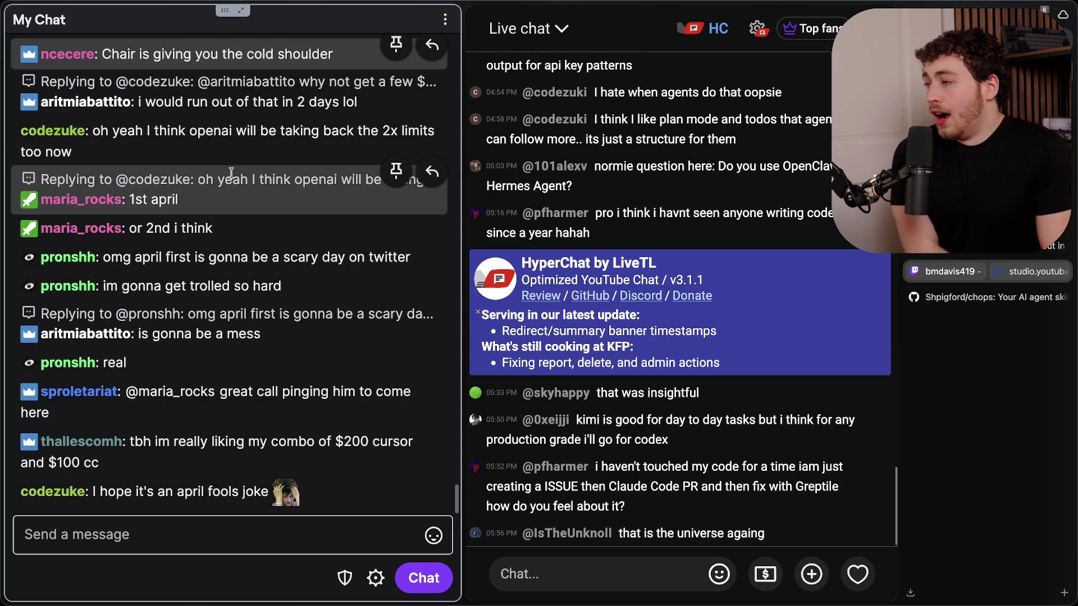
drag(237, 130, 261, 150)
click(264, 152)
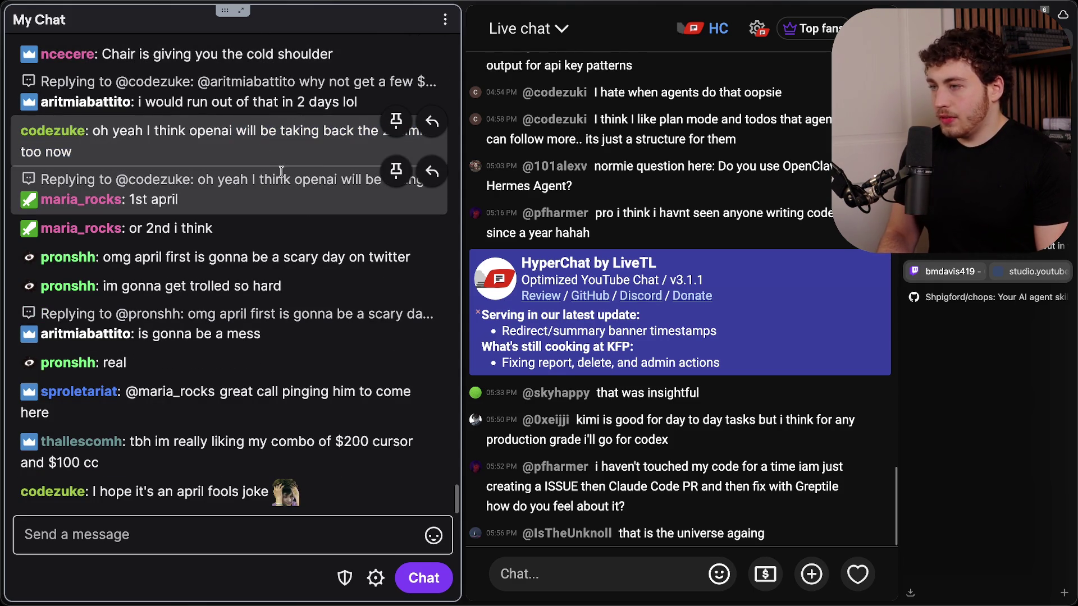
key(super+Tab)
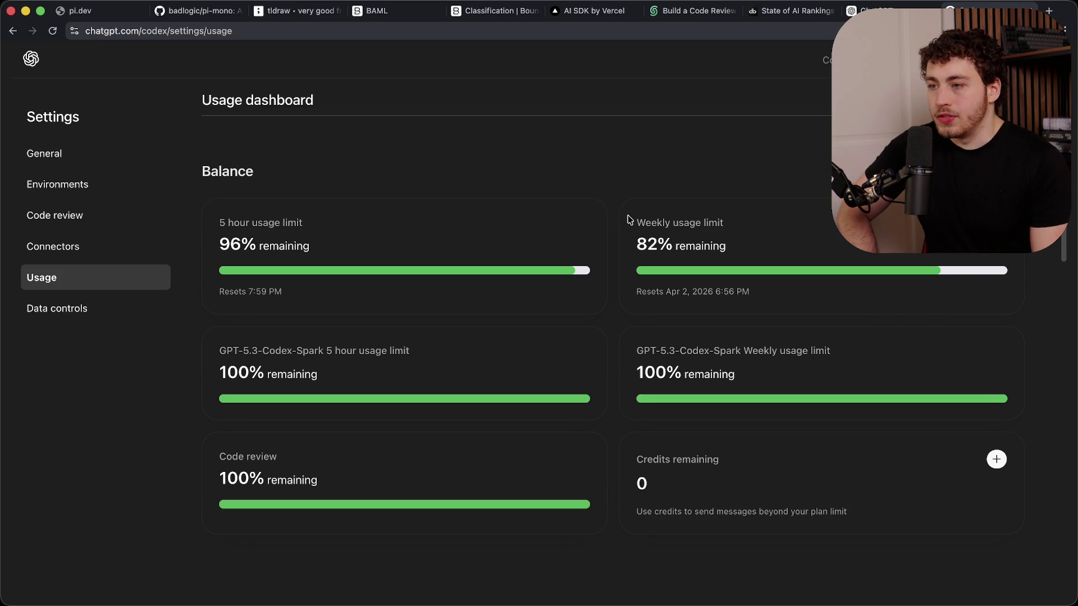
drag(629, 219, 755, 252)
click(760, 253)
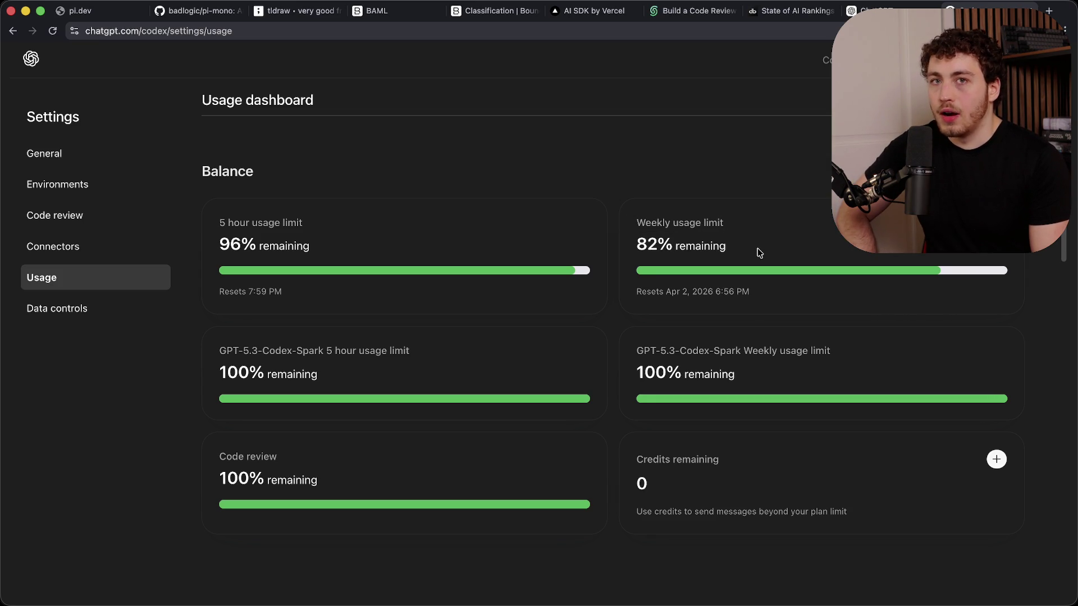
drag(628, 235, 748, 241)
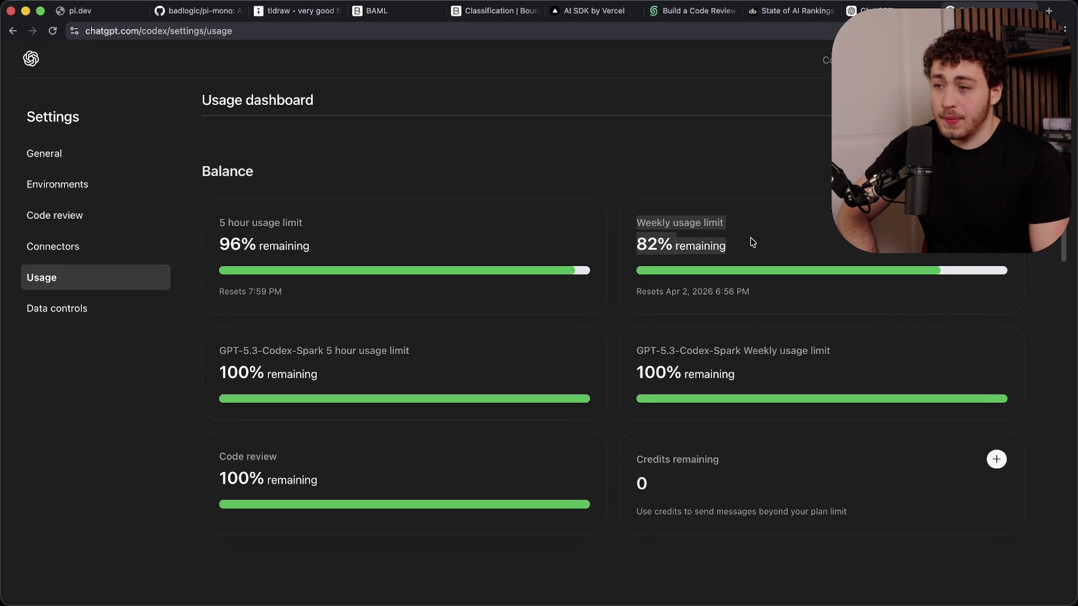
click(752, 241)
drag(637, 237, 819, 252)
click(819, 251)
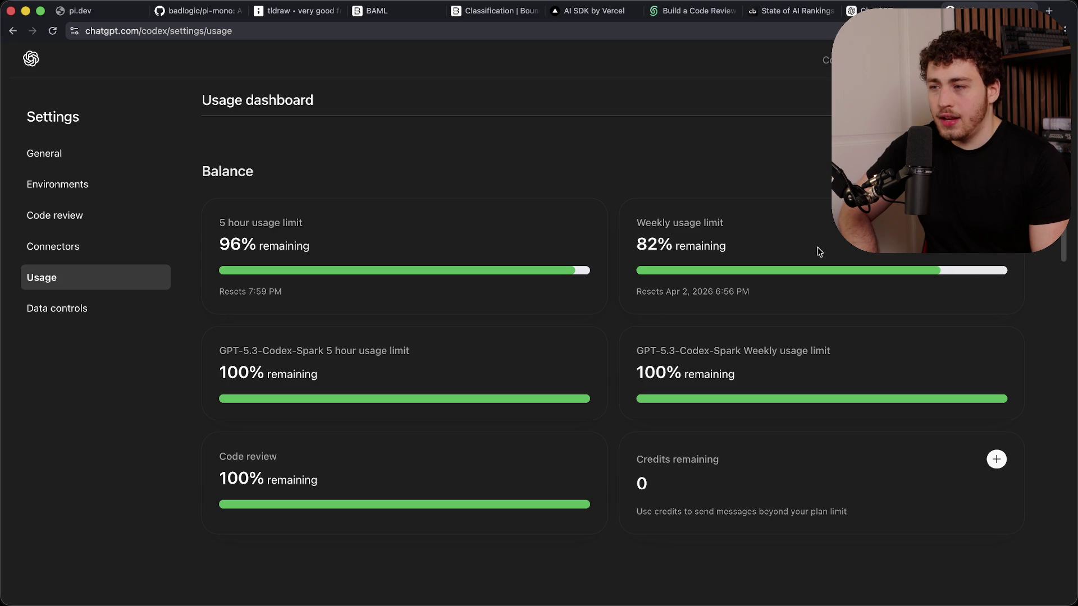
mouse_move(986, 3)
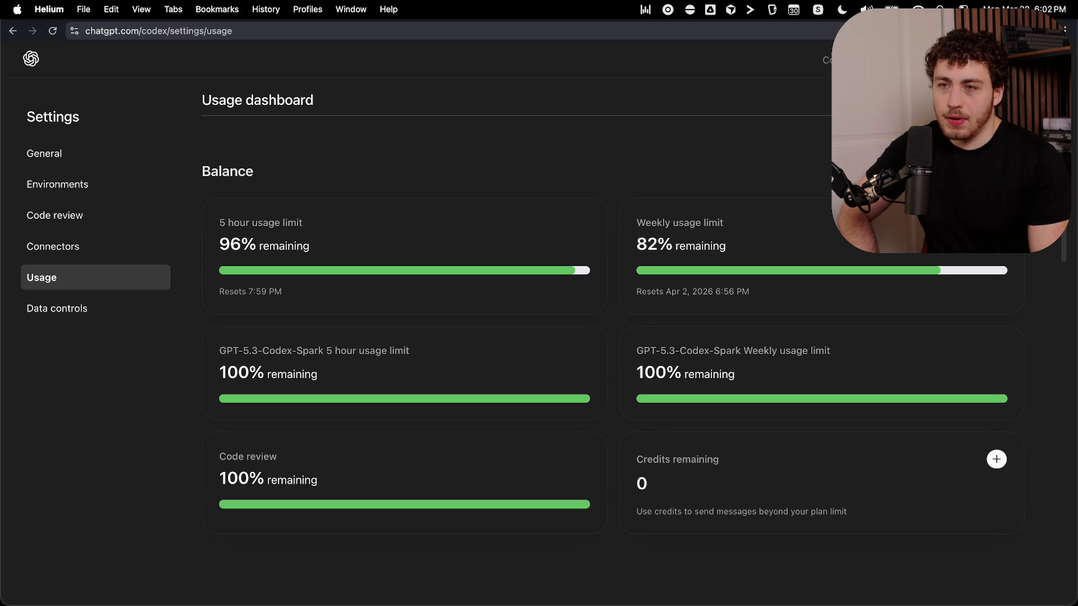
drag(633, 227, 733, 241)
click(741, 243)
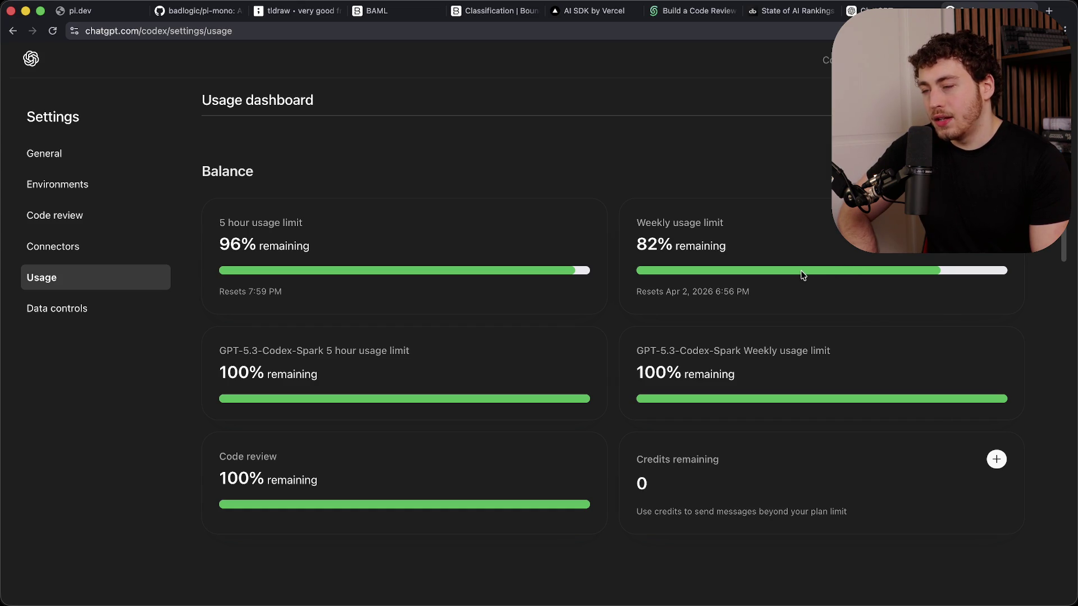
drag(636, 222, 758, 261)
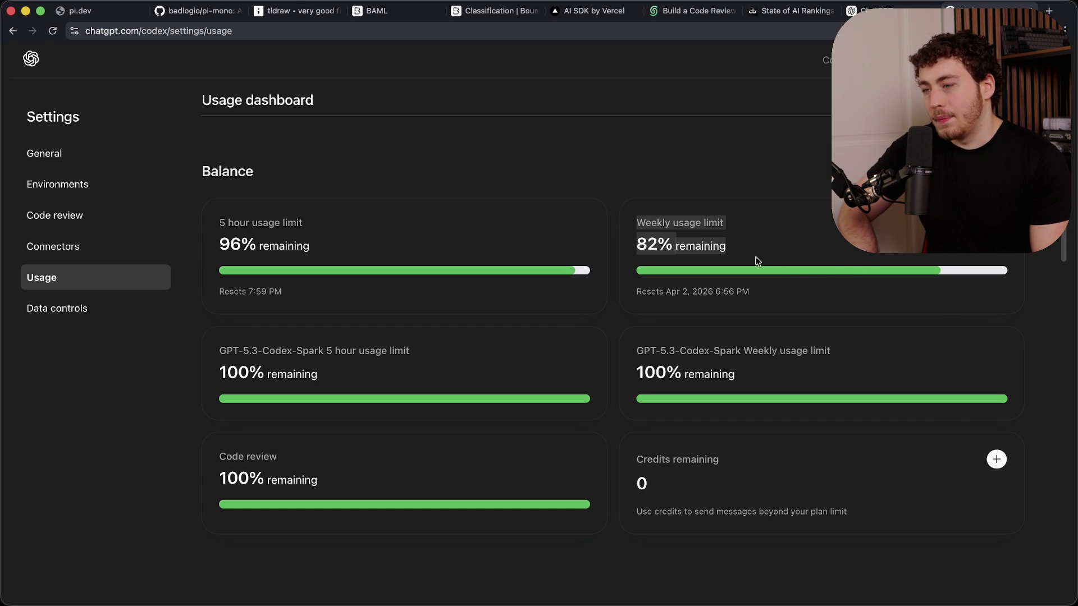
drag(638, 222, 764, 257)
click(767, 258)
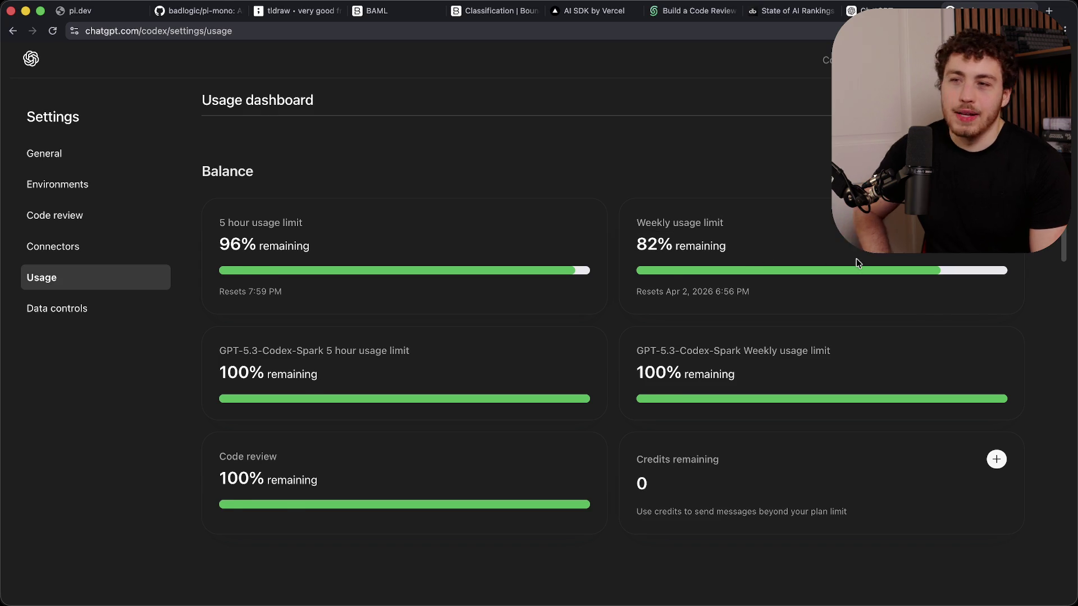
scroll(769, 255, up, 1)
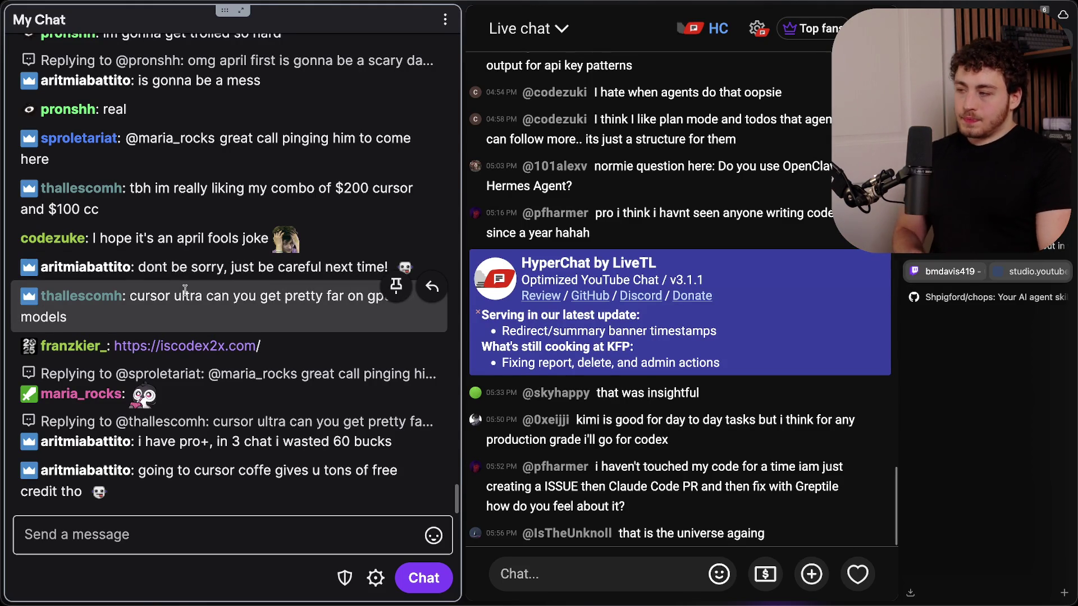
drag(171, 295, 244, 314)
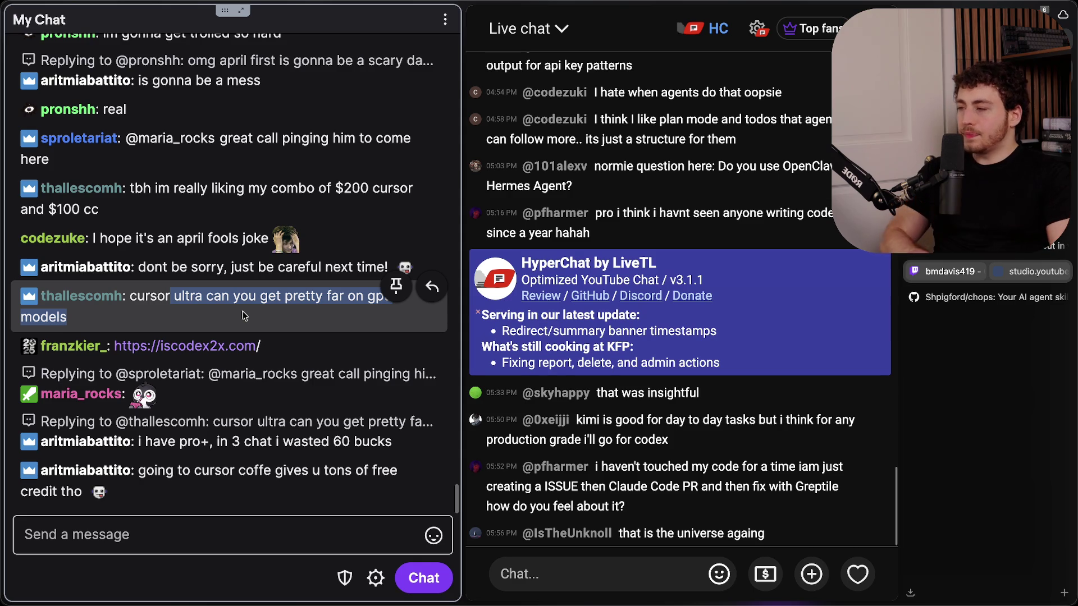
- Begin writing the '/marker state of ai vid' command in the Twitch chat message box
click(214, 501)
click(204, 533)
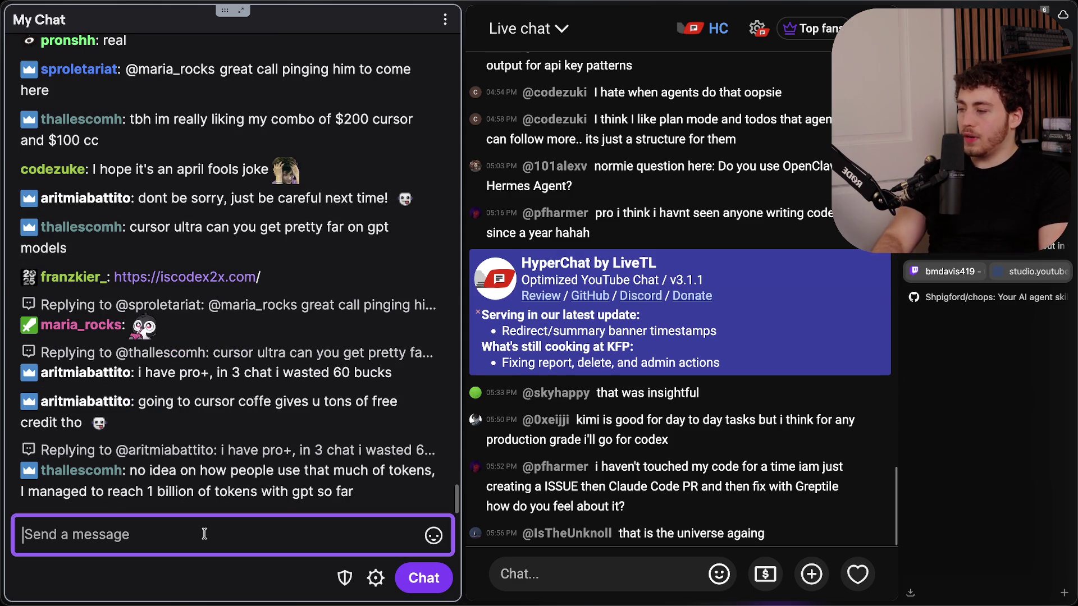
text(/mark)
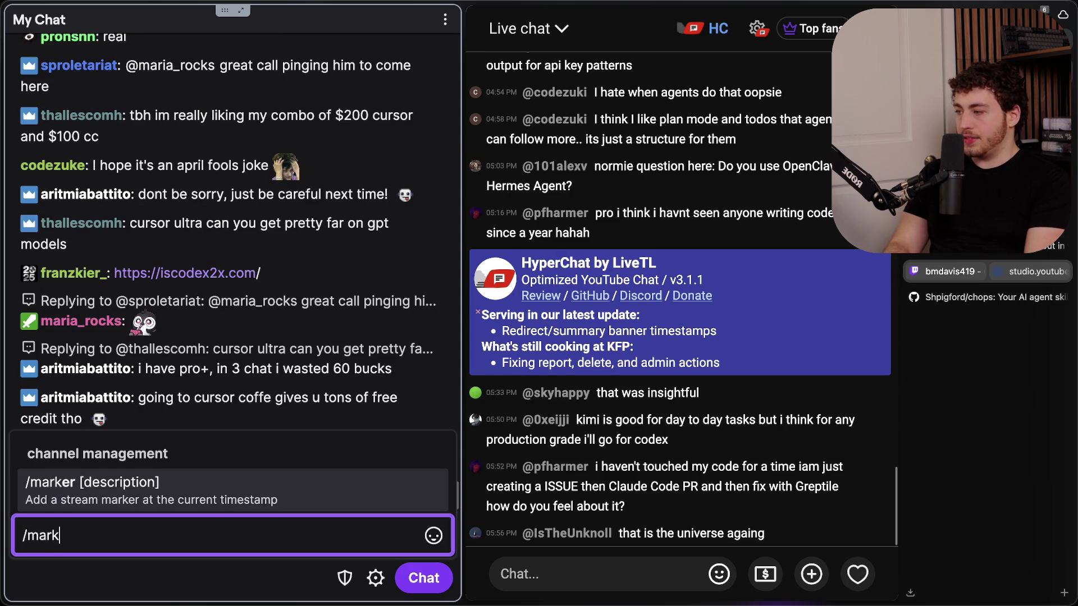
text(er)
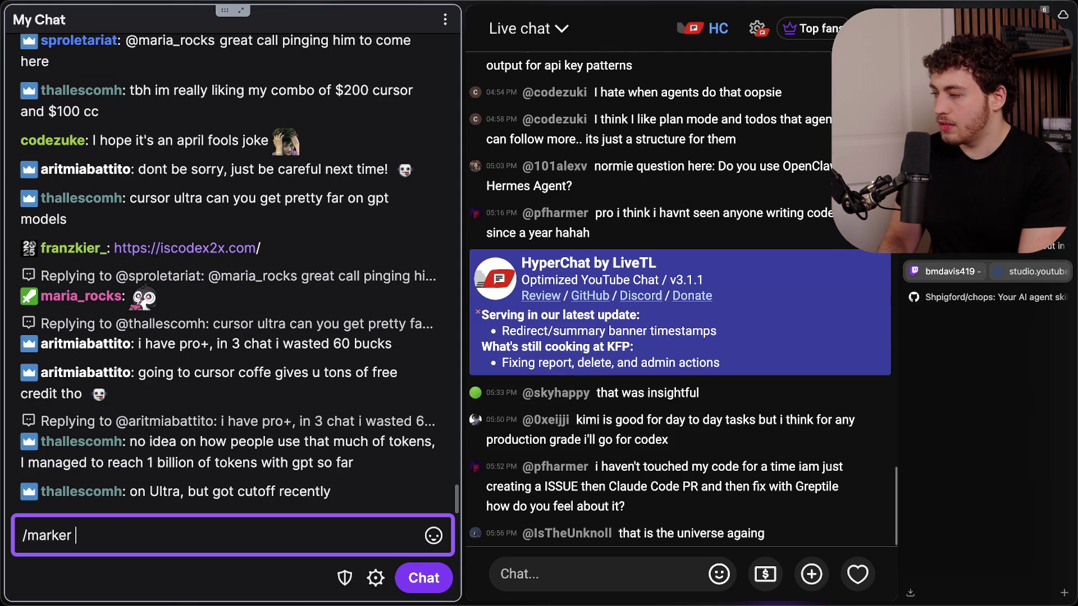
text(state of ai vid)
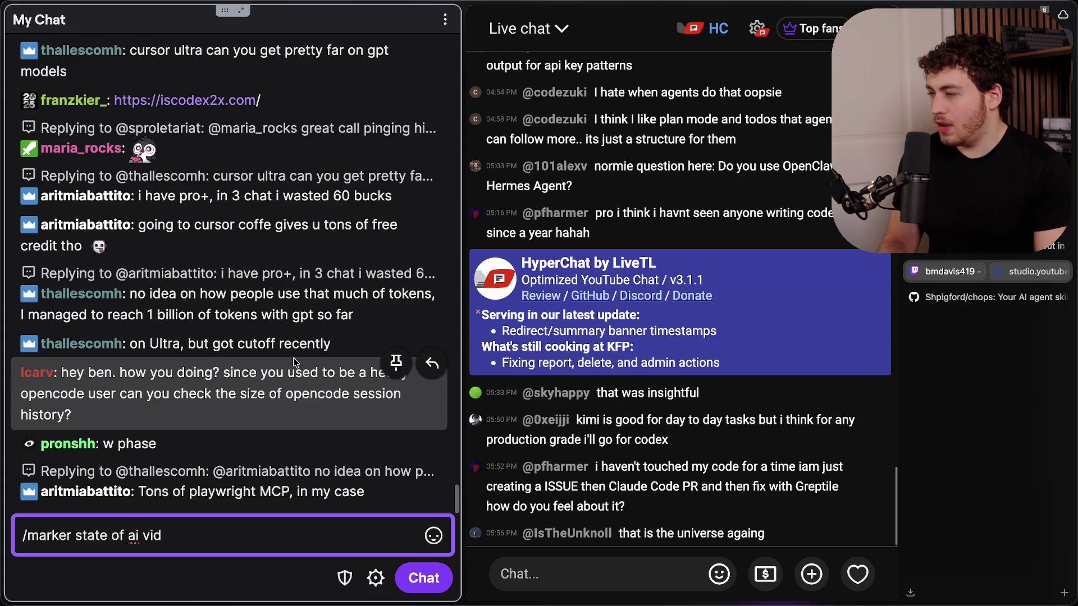
- Highlight a viewer's question about the size of opencode session history
click(279, 385)
mouse_move(210, 391)
mouse_down()
mouse_move(334, 393)
mouse_move(72, 415)
mouse_up()
drag(194, 373, 312, 412)
click(249, 398)
drag(177, 393, 78, 417)
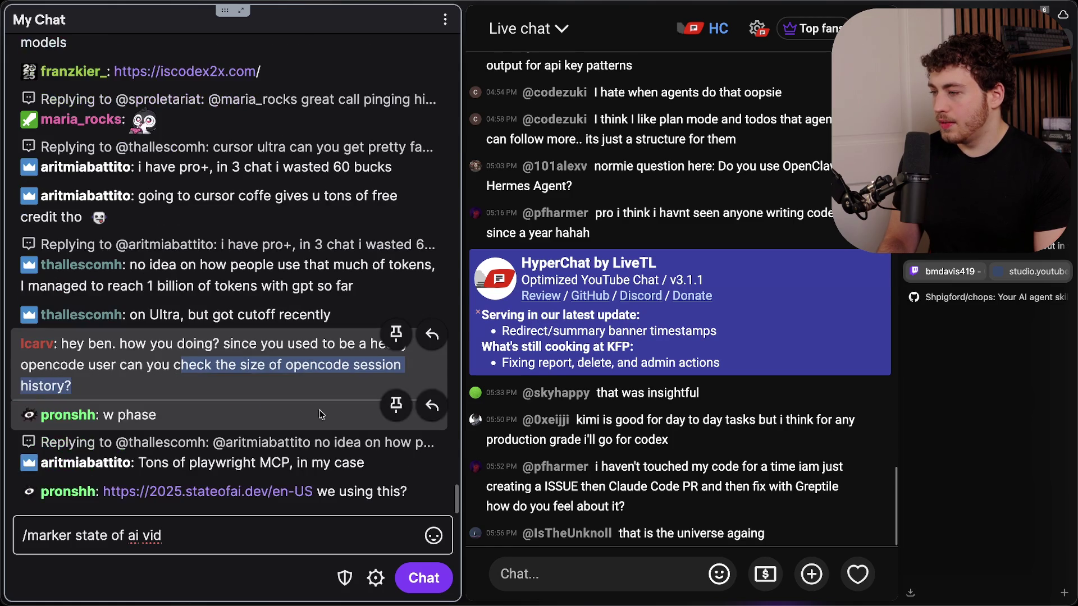
click(266, 373)
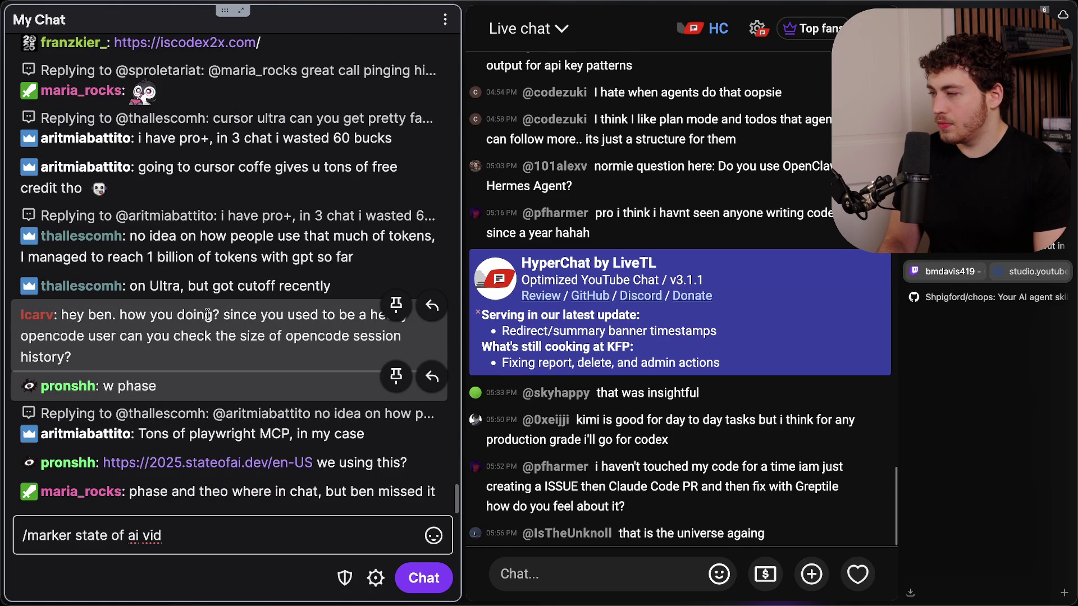
mouse_move(122, 331)
mouse_down()
mouse_move(318, 337)
mouse_move(358, 355)
mouse_up()
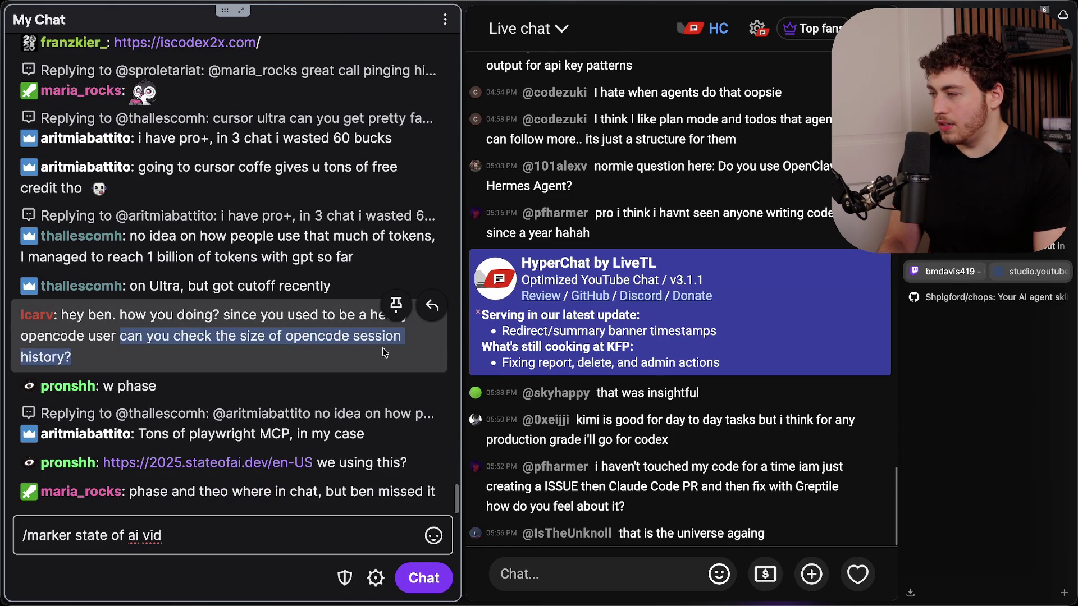
click(226, 333)
drag(226, 334, 324, 358)
drag(189, 336, 324, 357)
click(335, 358)
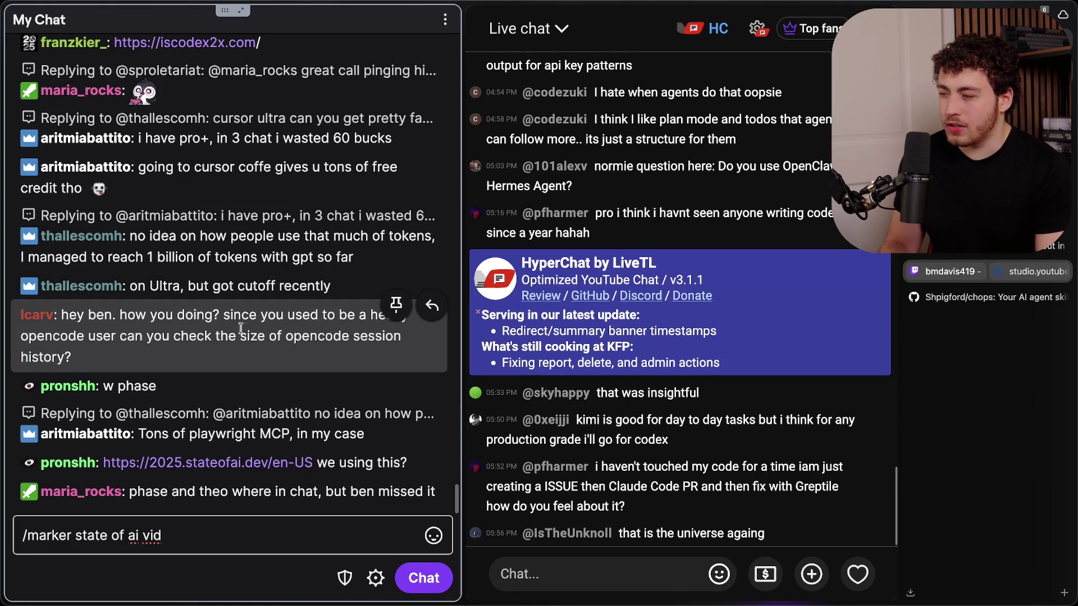
- Send the '/marker state of ai vid' stream marker
click(246, 535)
key(Return)
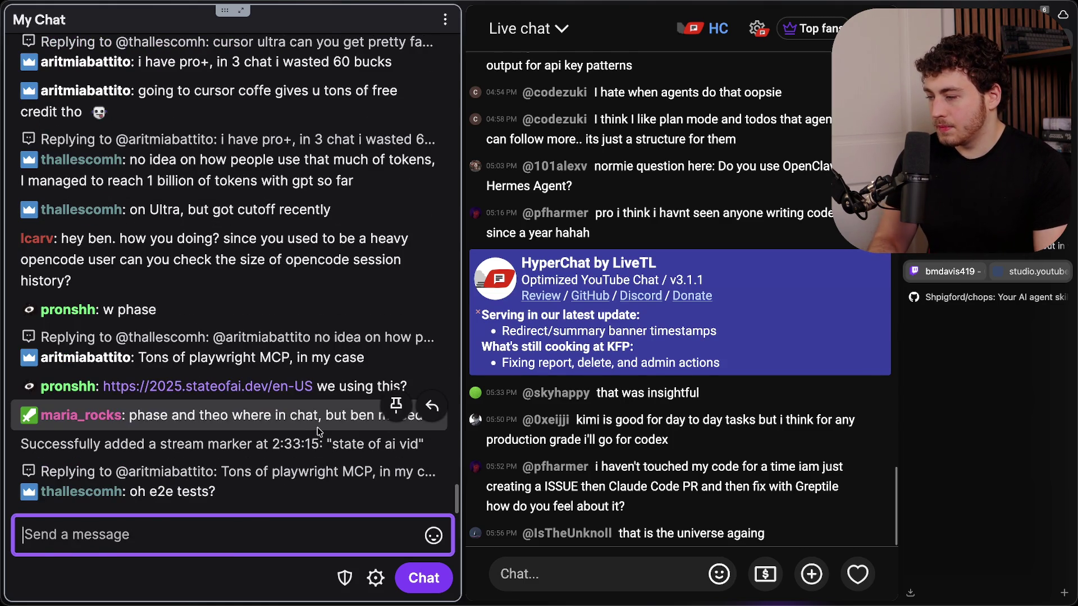
click(241, 414)
click(195, 416)
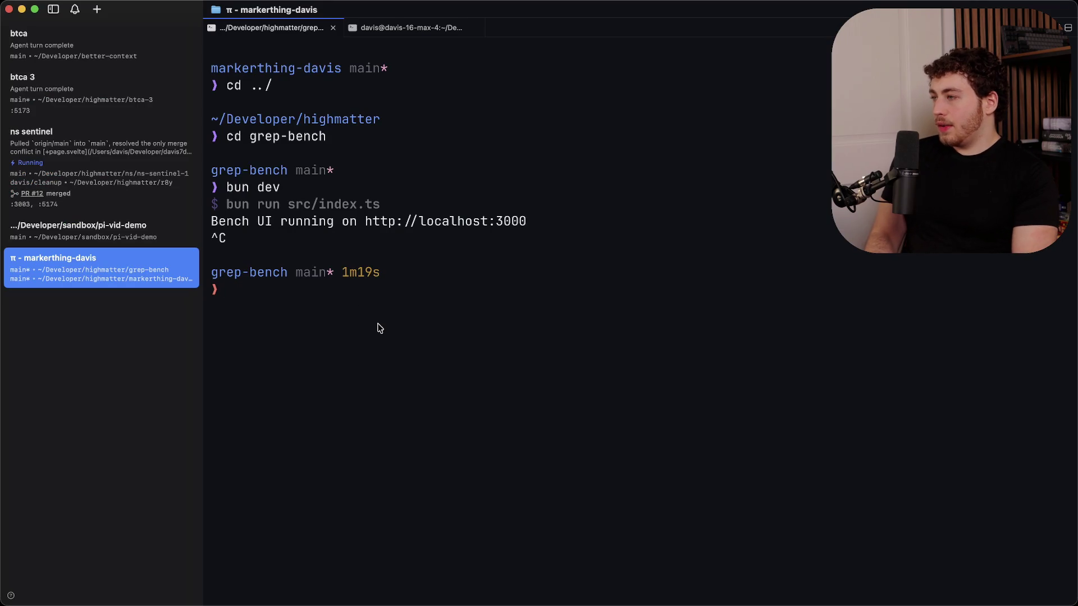
- Close the grep-bench terminal tab, jump to the btca 3 session, then switch to the browser
key(super+w)
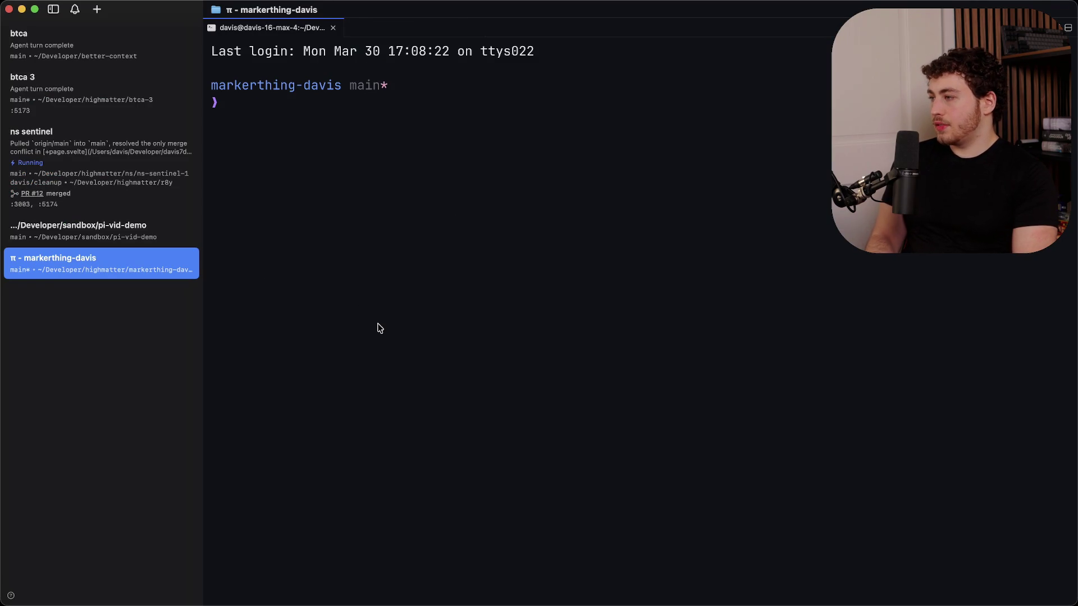
key(super+2)
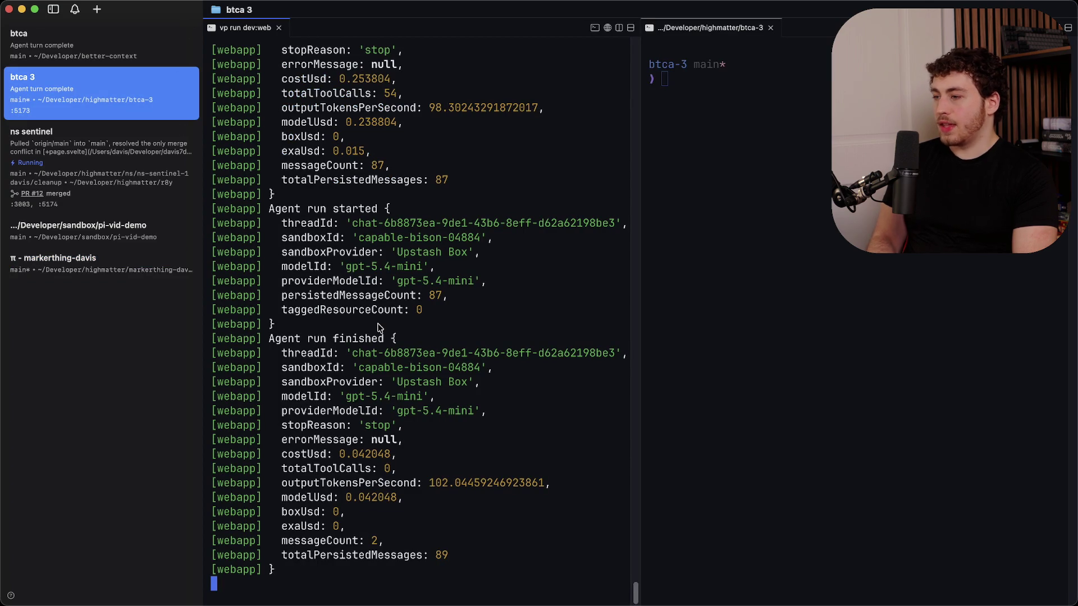
key(super+Tab)
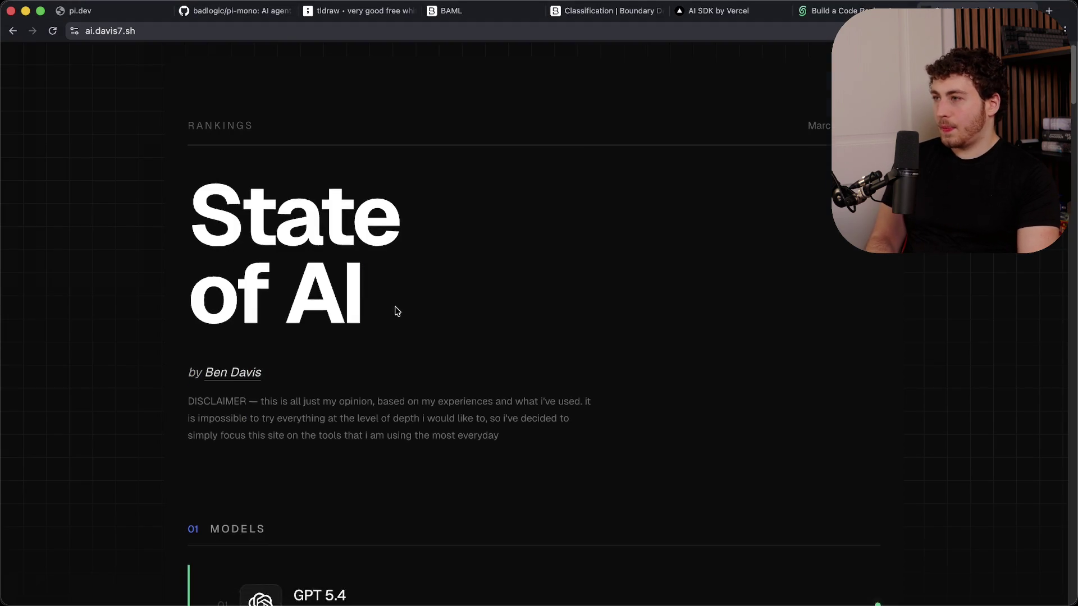
- Close the BAML, Upstash, tldraw, pi-mono and pi.dev tabs, keeping only State of AI Rankings
click(483, 18)
key(super+w)
key(super+w)
key(super+w)
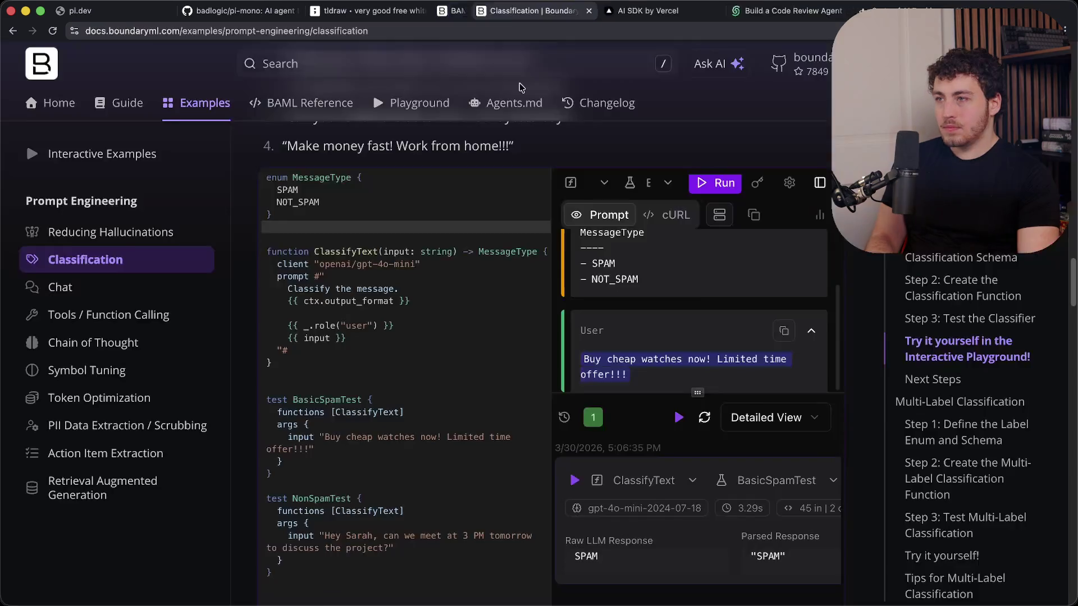
key(super+w)
key(super+w)
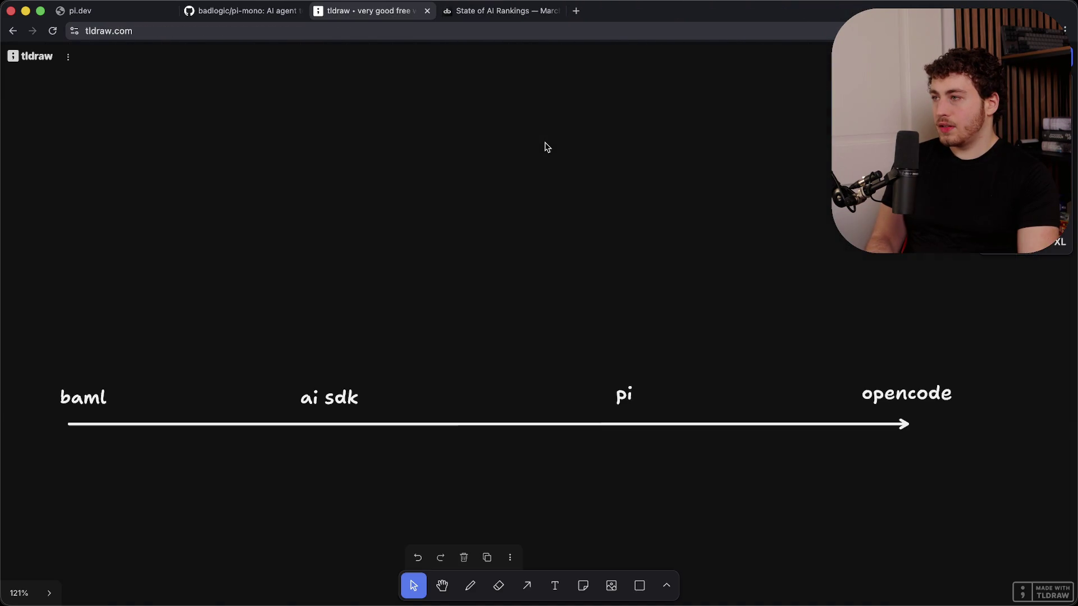
key(super+w)
key(ctrl+shift+Tab)
key(super+w)
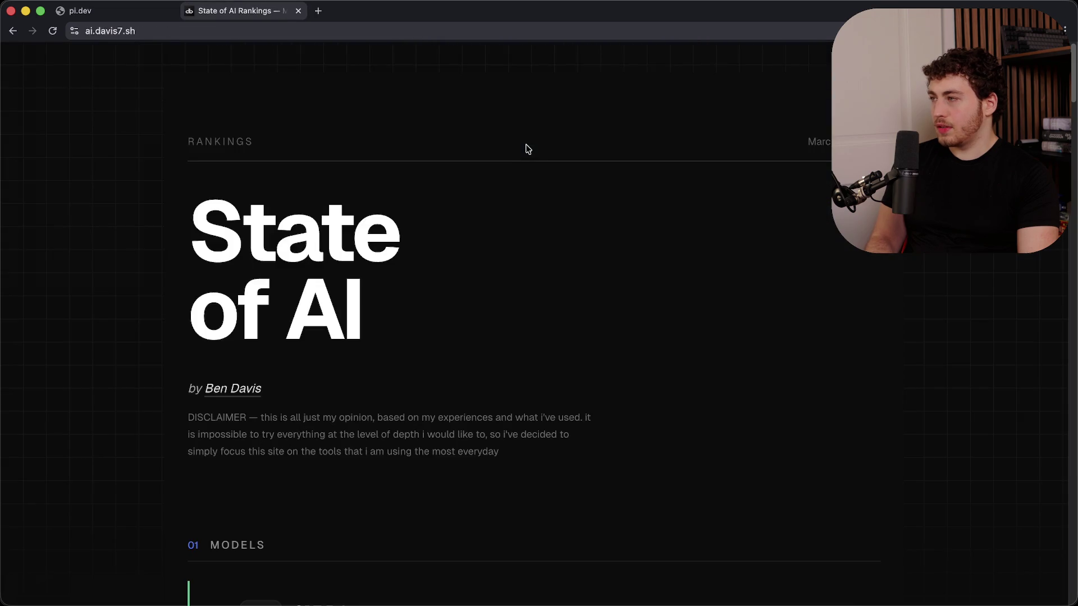
key(ctrl+shift+Tab)
key(super+w)
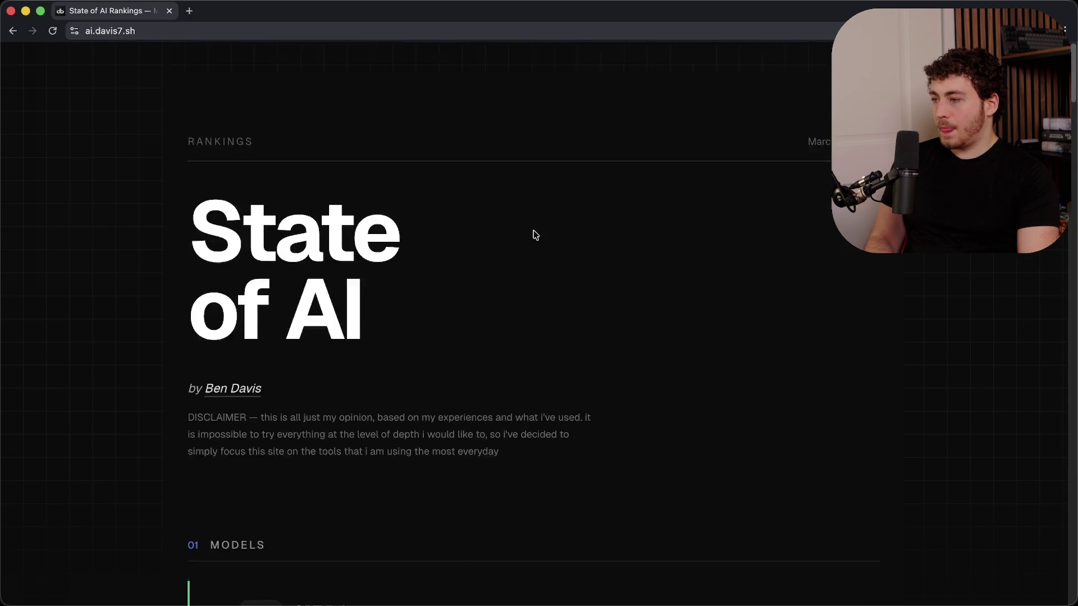
scroll(526, 237, up, 5)
scroll(526, 236, down, 1)
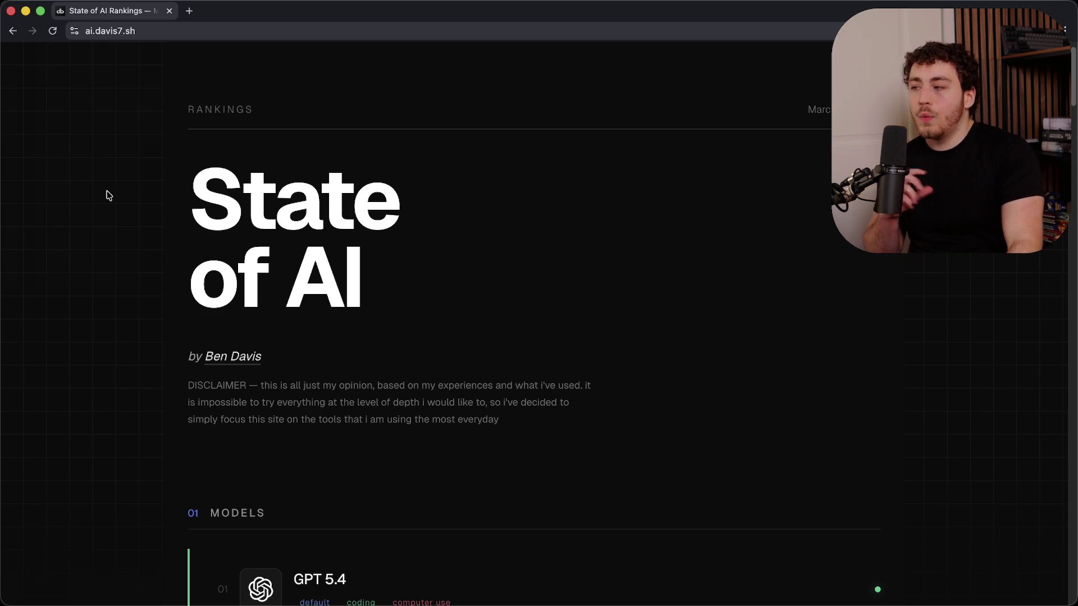
- Scroll to the Models rankings and select GPT 5.4's 'Awful at UI' drawback
scroll(110, 195, down, 6)
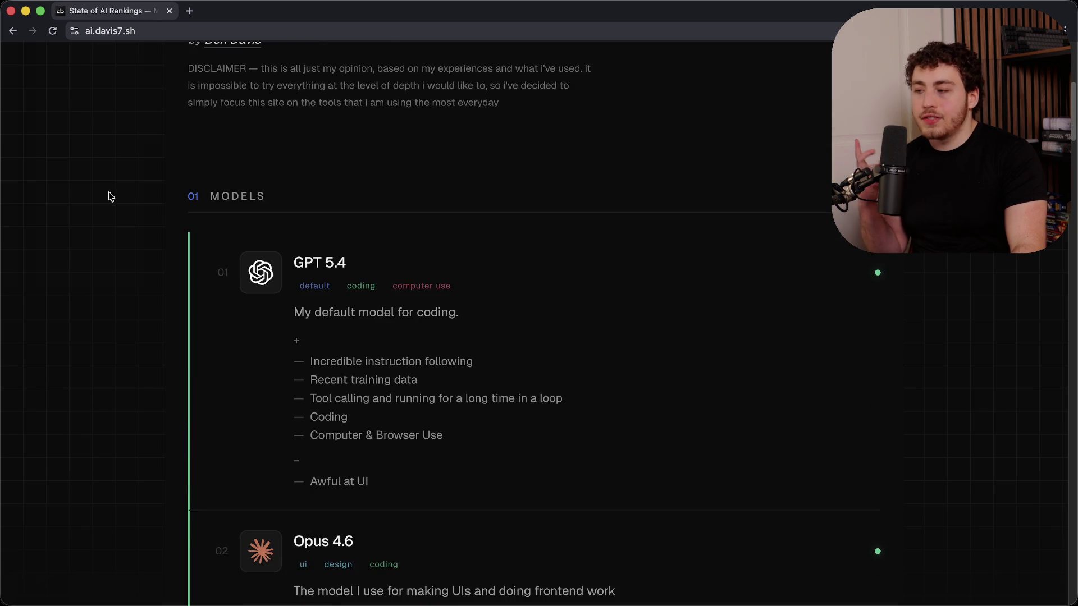
scroll(374, 282, down, 5)
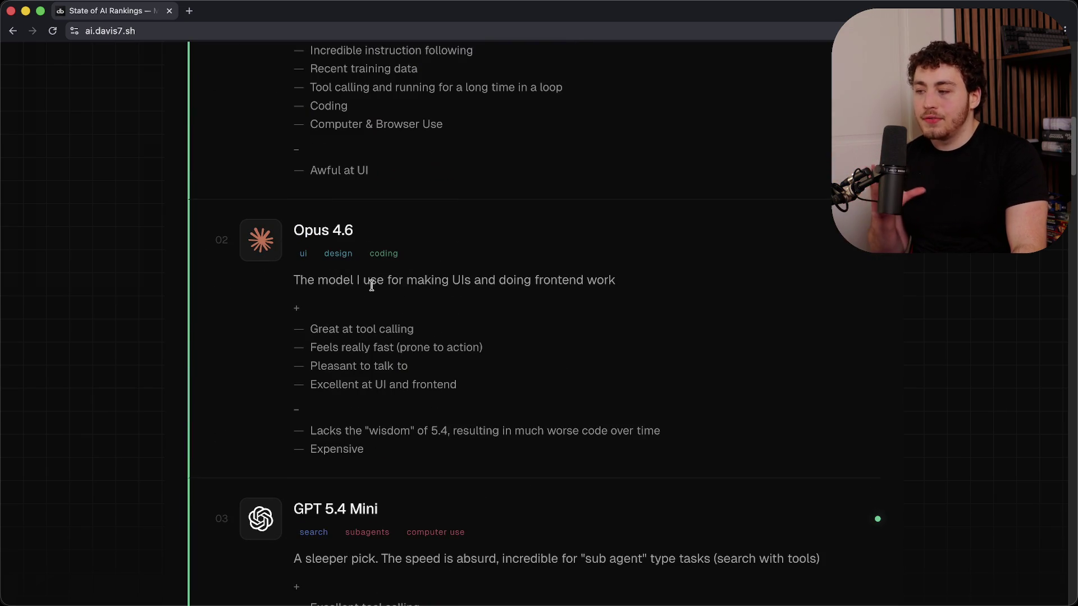
scroll(385, 292, down, 4)
scroll(385, 293, up, 10)
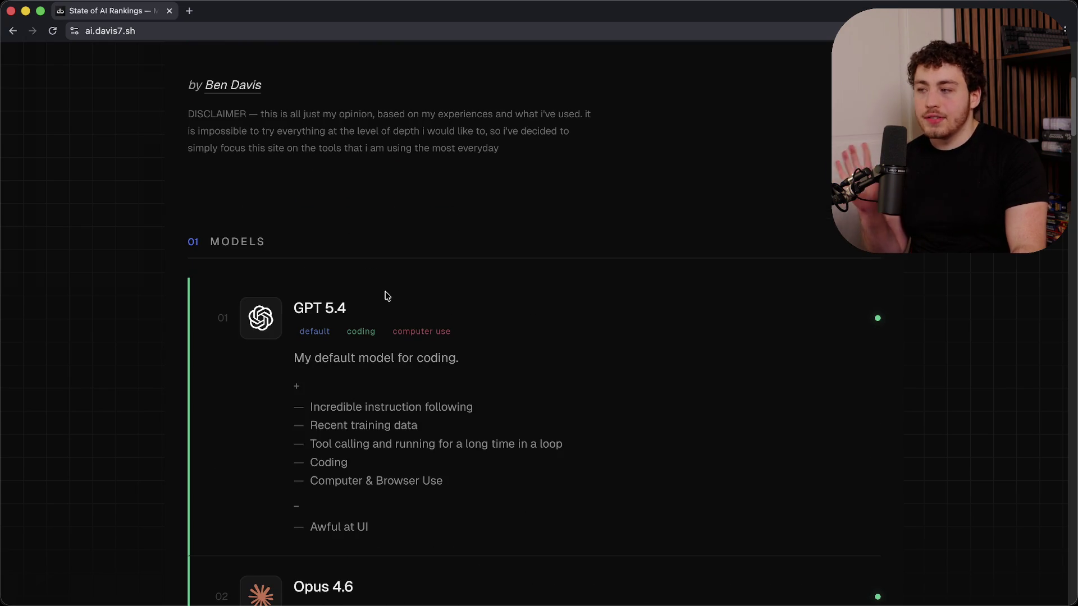
scroll(390, 298, down, 2)
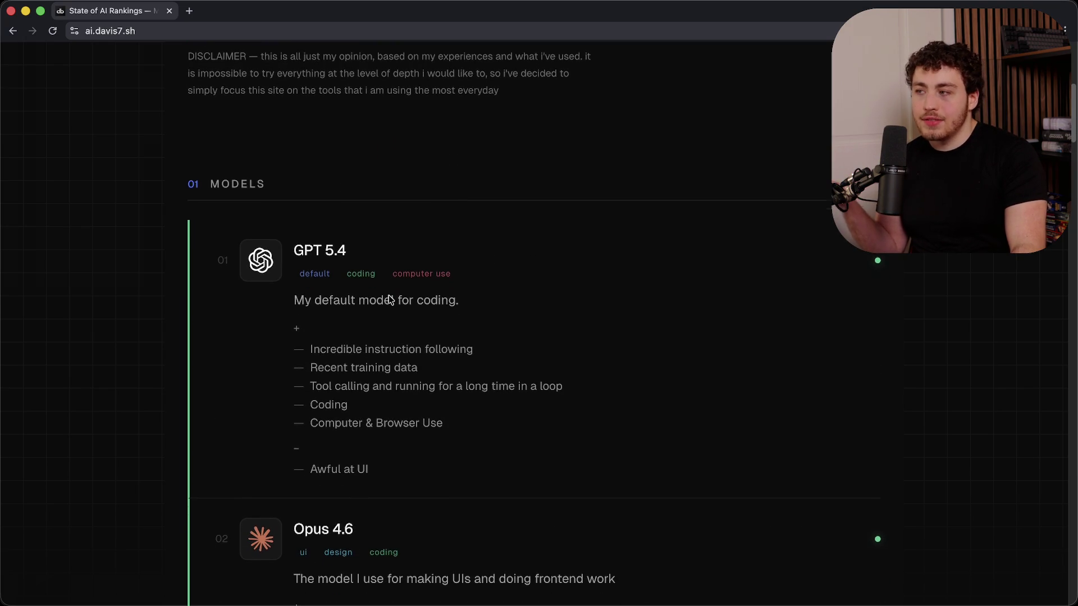
scroll(390, 298, down, 1)
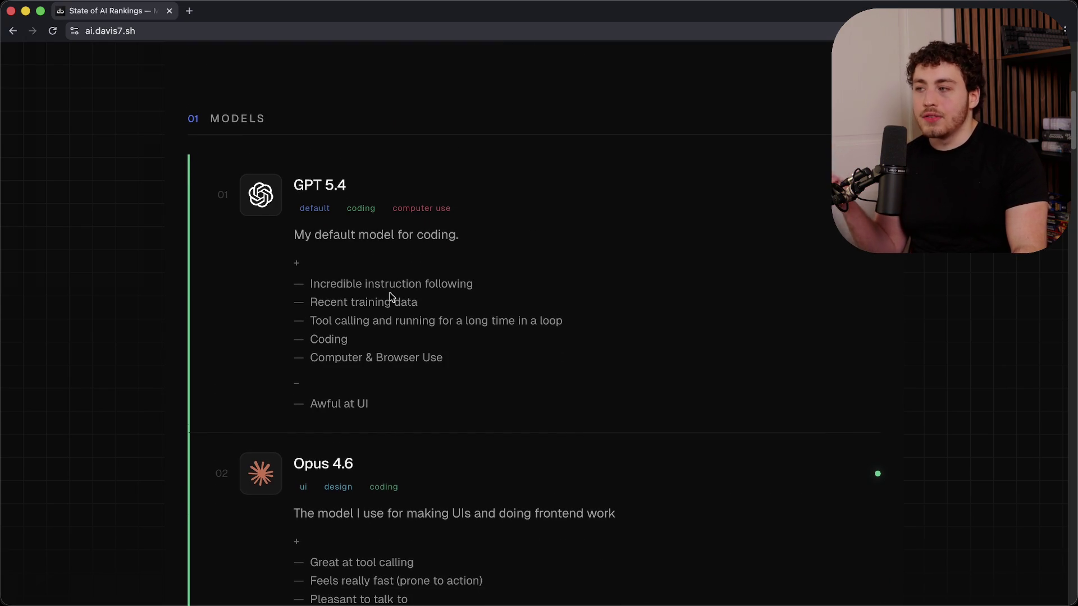
scroll(390, 292, down, 1)
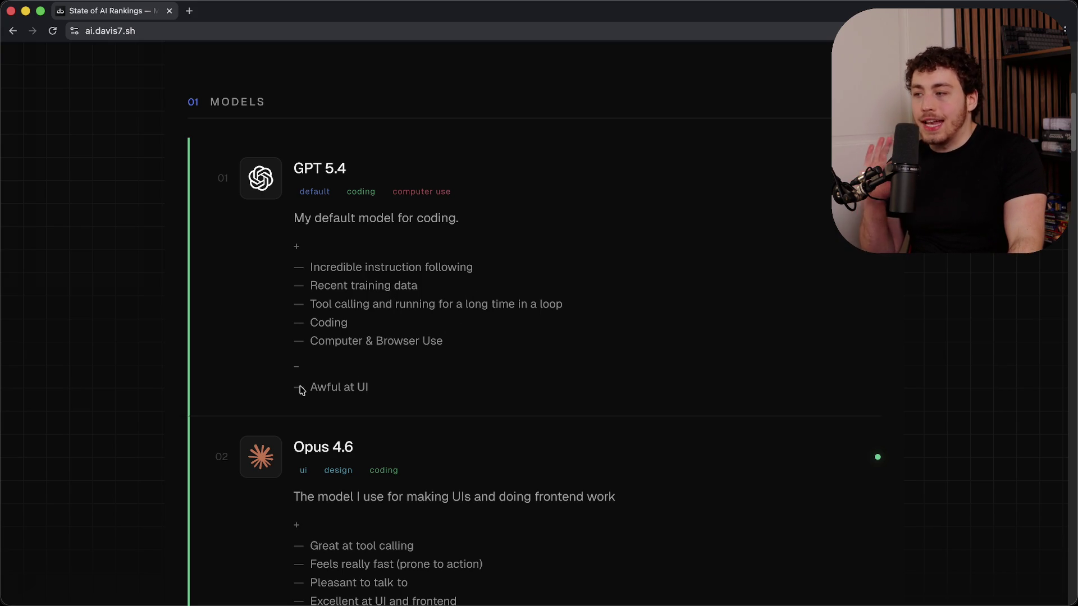
drag(301, 388, 381, 387)
scroll(404, 389, down, 2)
- Deselect the 'Awful at UI' text and scroll down to the Opus 4.6 entry
click(331, 378)
scroll(336, 381, down, 1)
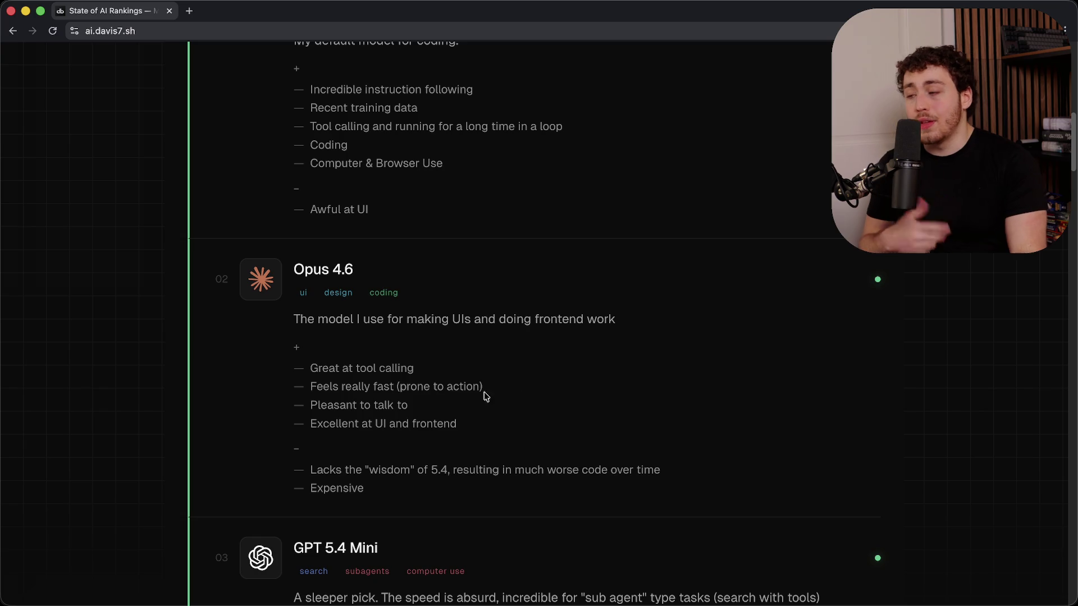
scroll(443, 399, down, 1)
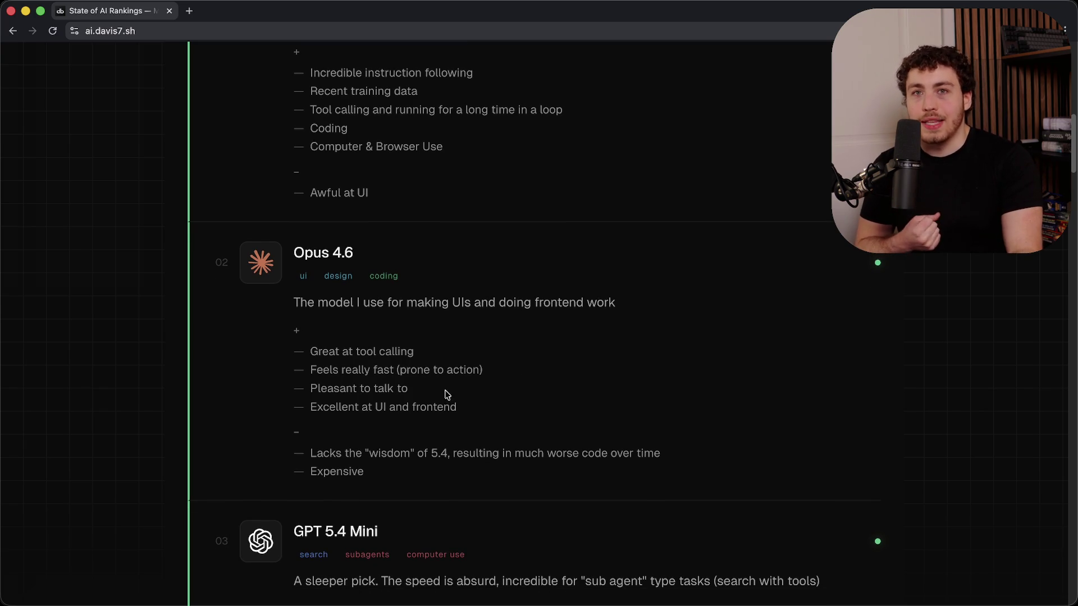
scroll(522, 387, down, 5)
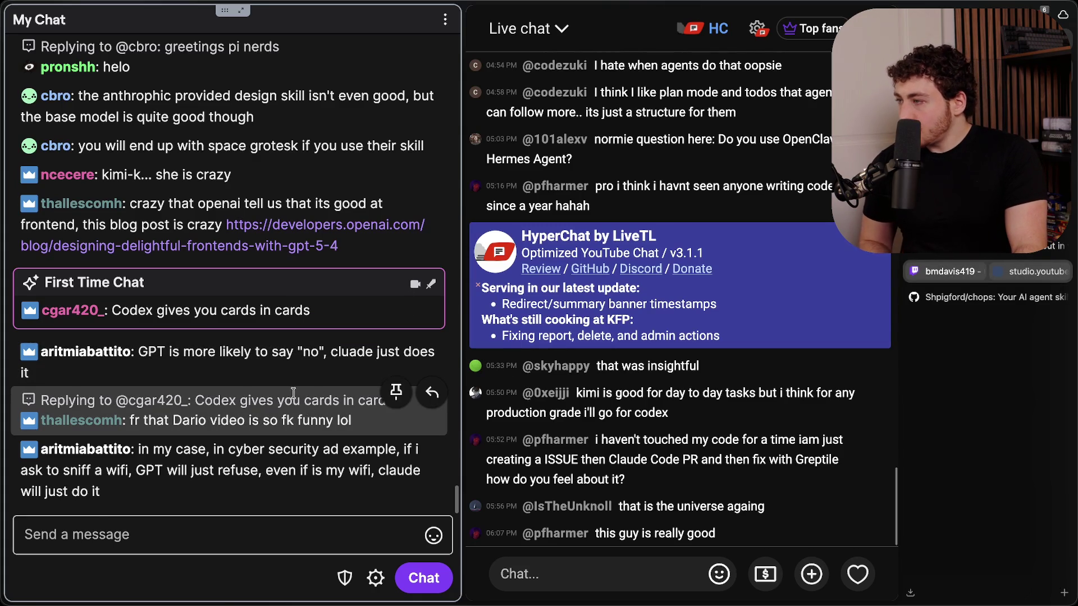
scroll(296, 392, up, 2)
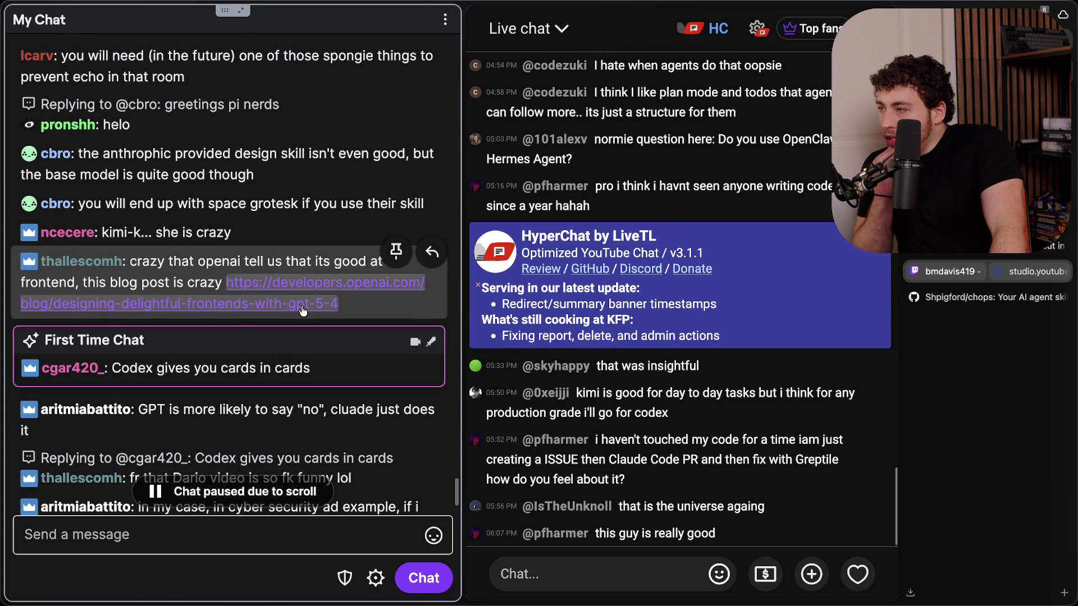
scroll(301, 312, up, 2)
scroll(302, 311, up, 2)
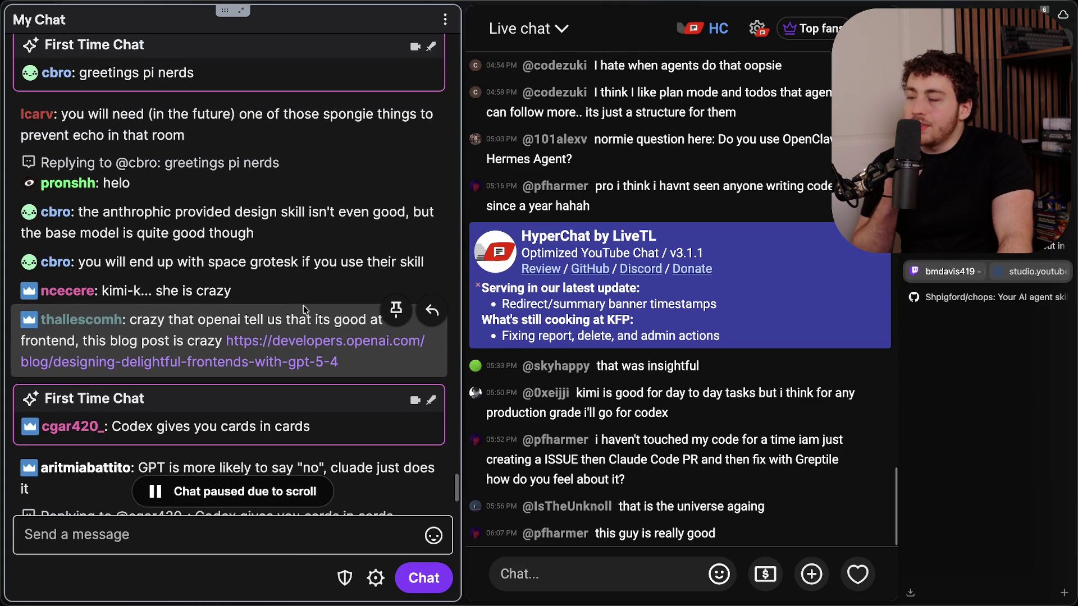
scroll(301, 311, up, 3)
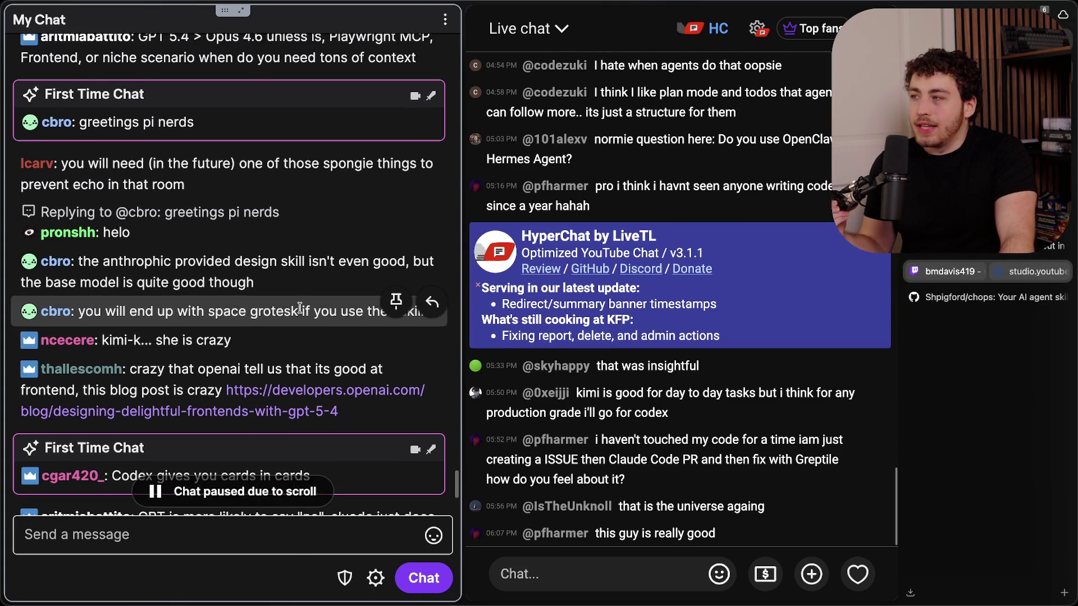
scroll(270, 304, up, 6)
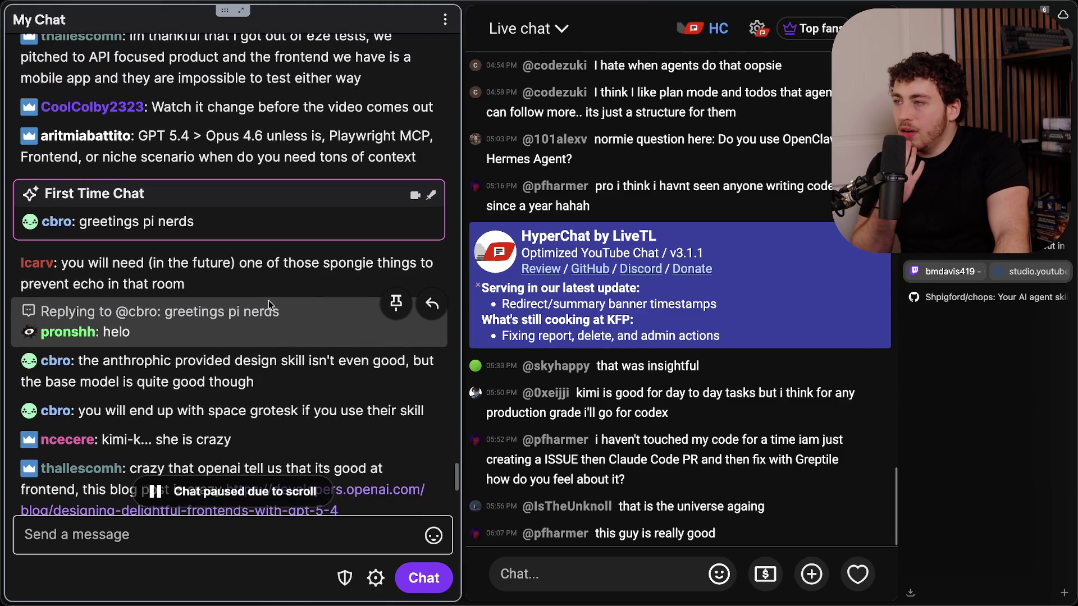
scroll(279, 306, up, 2)
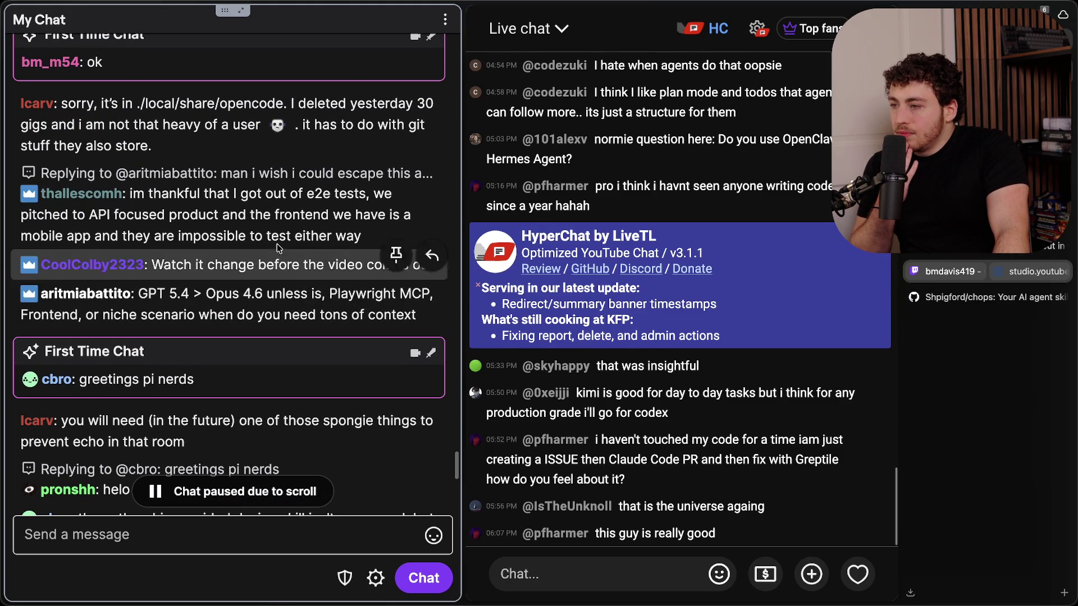
scroll(278, 268, down, 15)
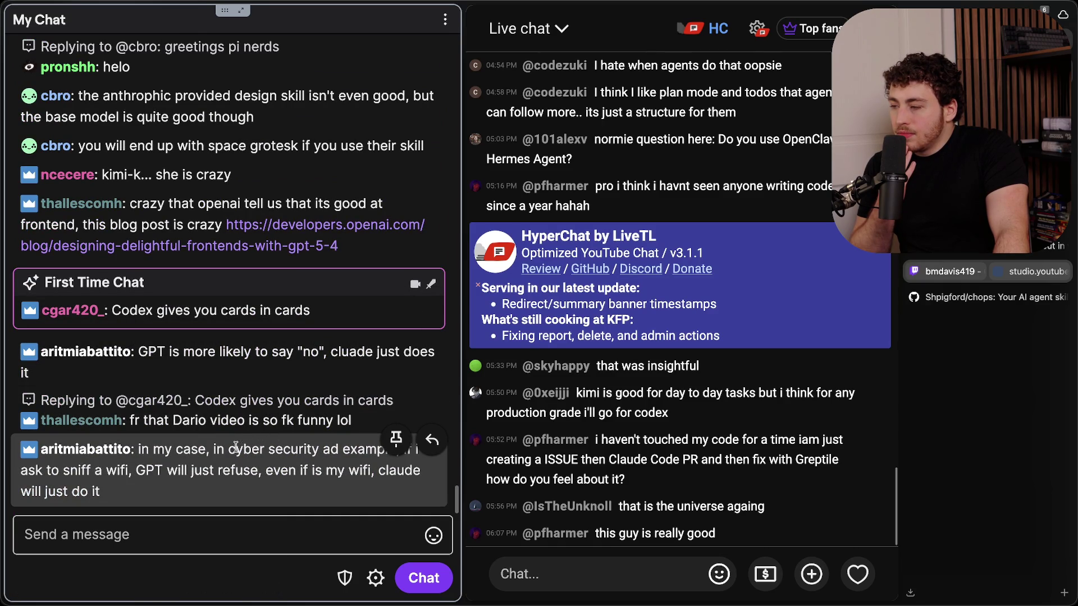
drag(143, 449, 247, 489)
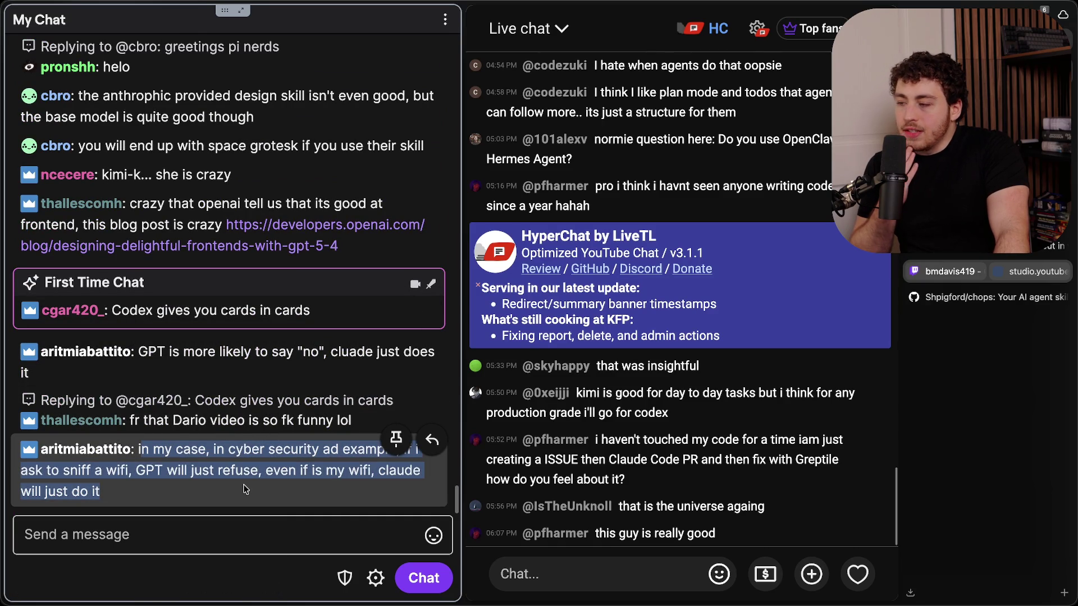
click(247, 489)
mouse_move(152, 452)
mouse_down()
mouse_move(213, 474)
mouse_move(216, 487)
mouse_up()
click(216, 486)
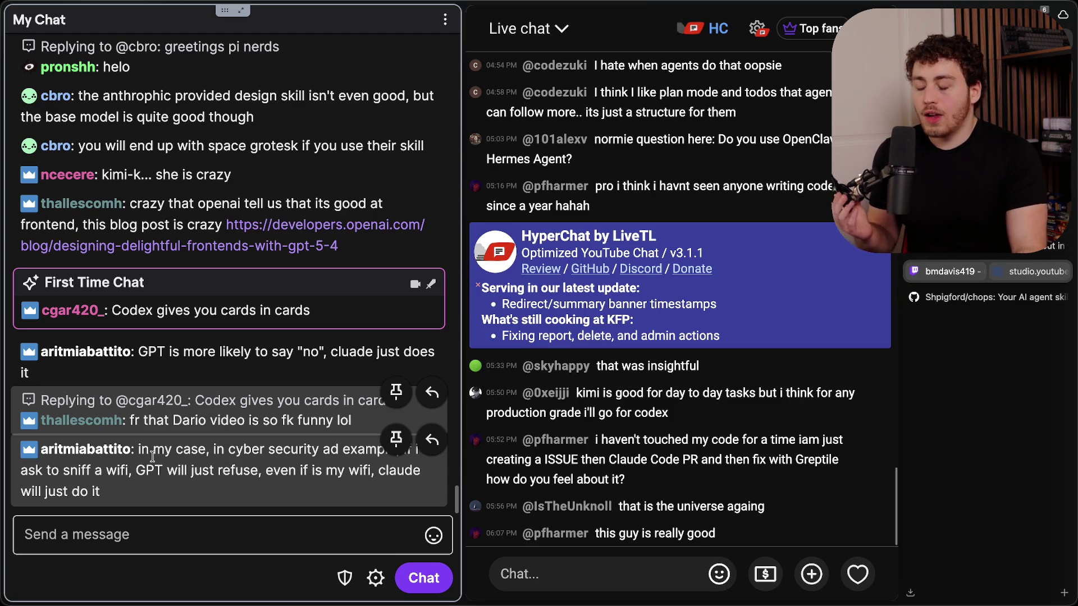
mouse_move(147, 456)
mouse_down()
mouse_move(190, 471)
mouse_move(192, 487)
mouse_up()
click(192, 486)
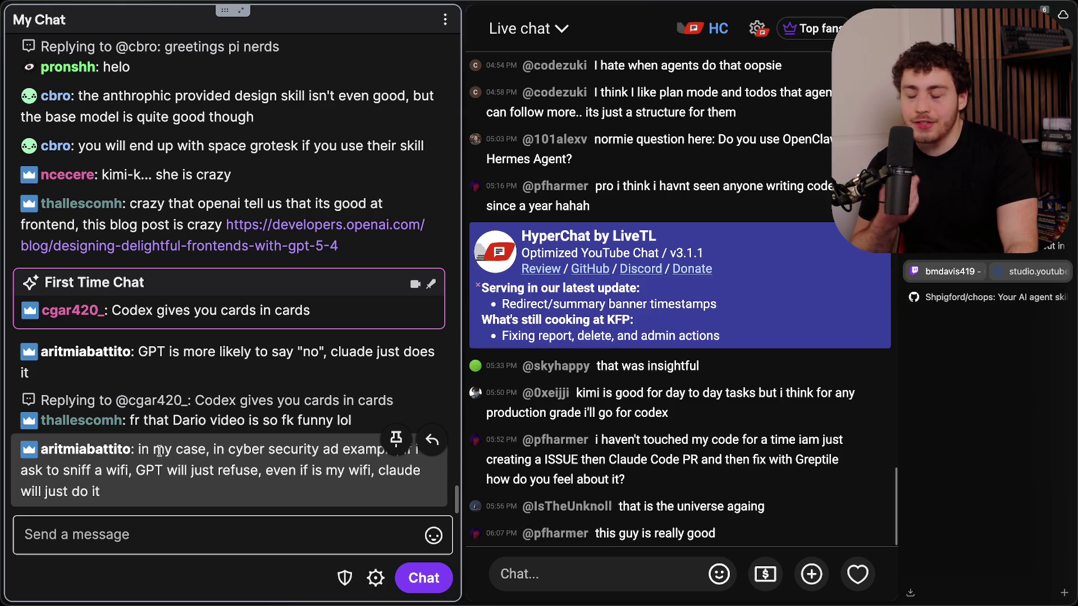
drag(153, 452, 259, 455)
click(259, 454)
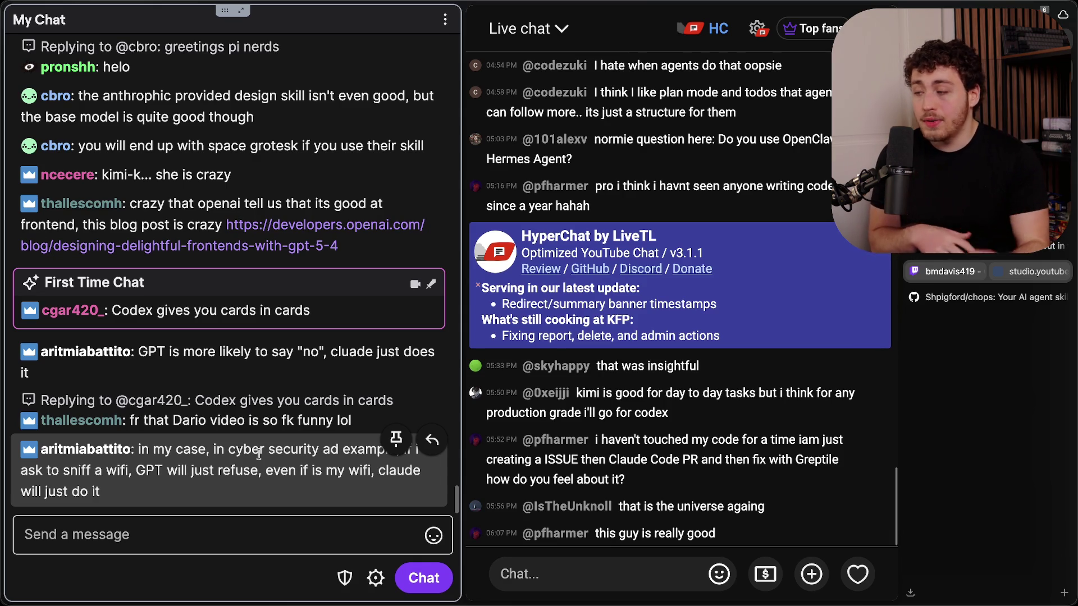
drag(224, 452, 298, 488)
click(298, 484)
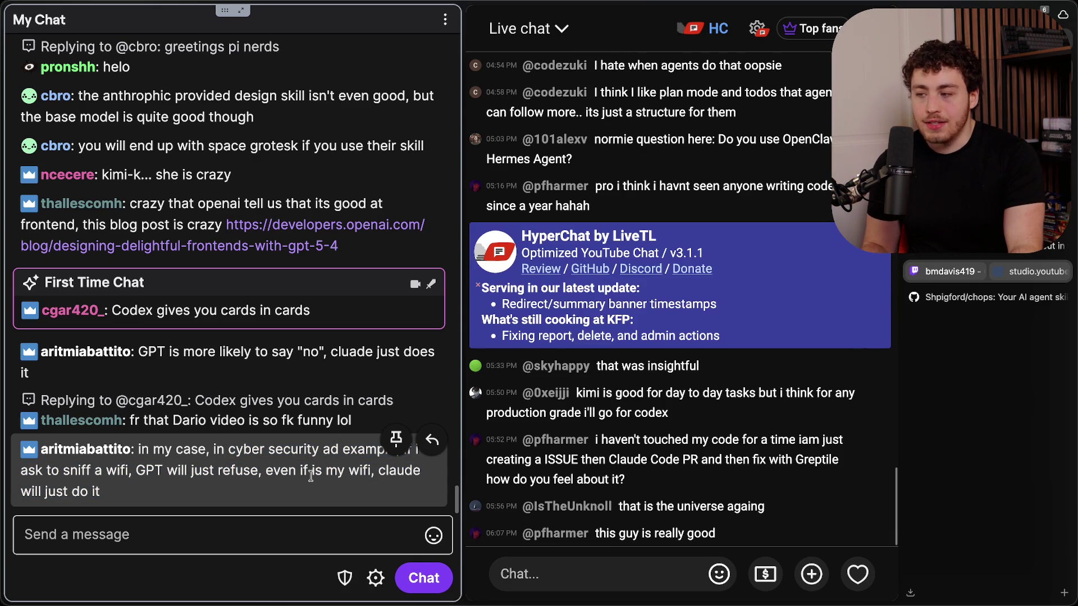
drag(301, 471, 315, 491)
click(315, 491)
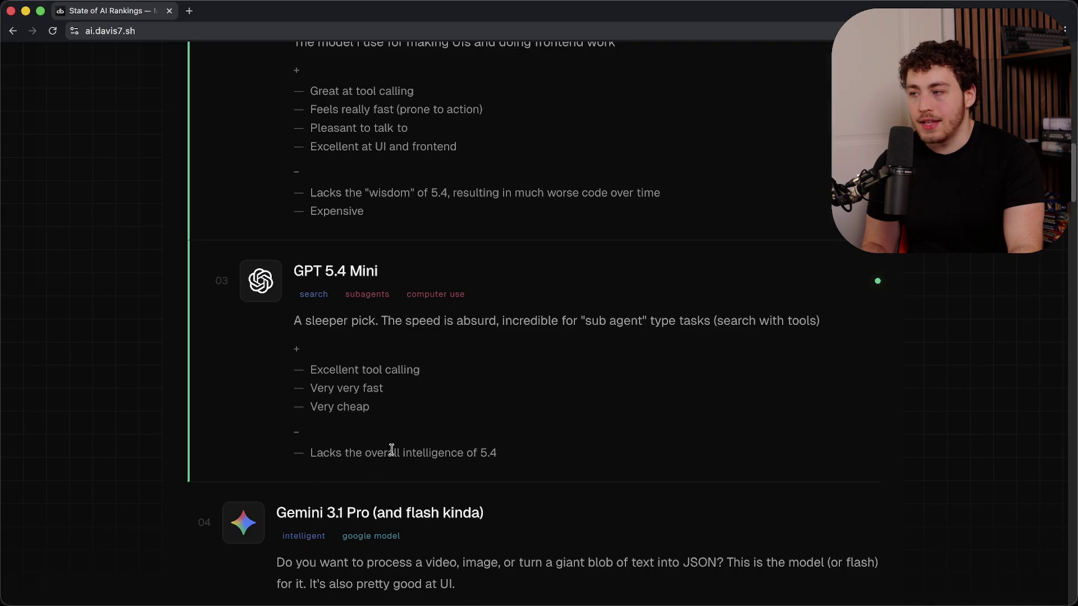
scroll(396, 449, up, 4)
mouse_move(315, 235)
mouse_down()
mouse_move(413, 314)
mouse_move(427, 343)
mouse_up()
click(426, 342)
drag(335, 244, 436, 384)
click(436, 384)
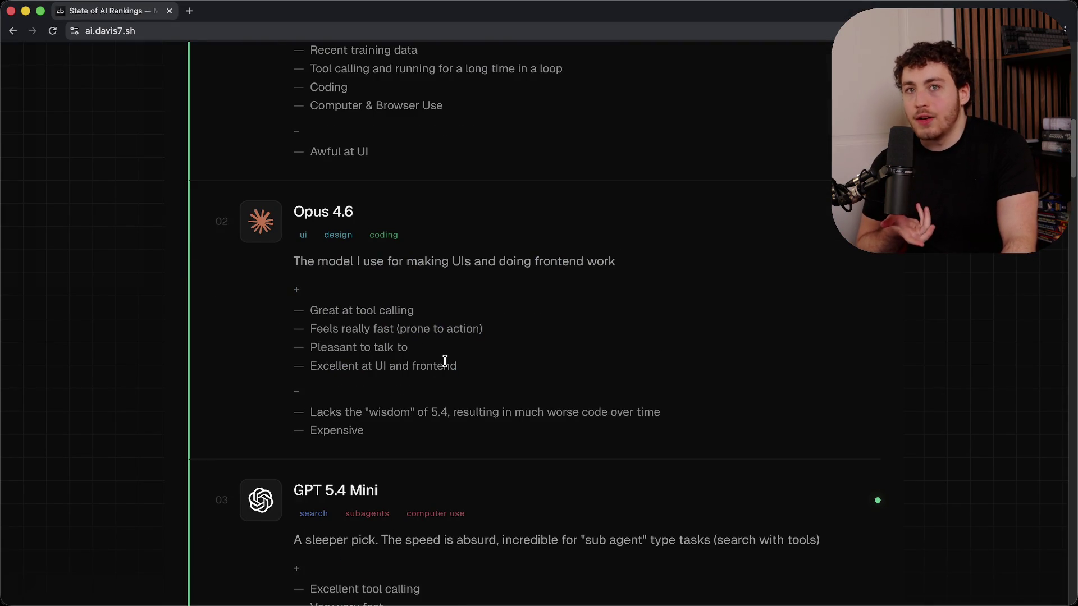
scroll(443, 364, down, 6)
scroll(449, 359, up, 1)
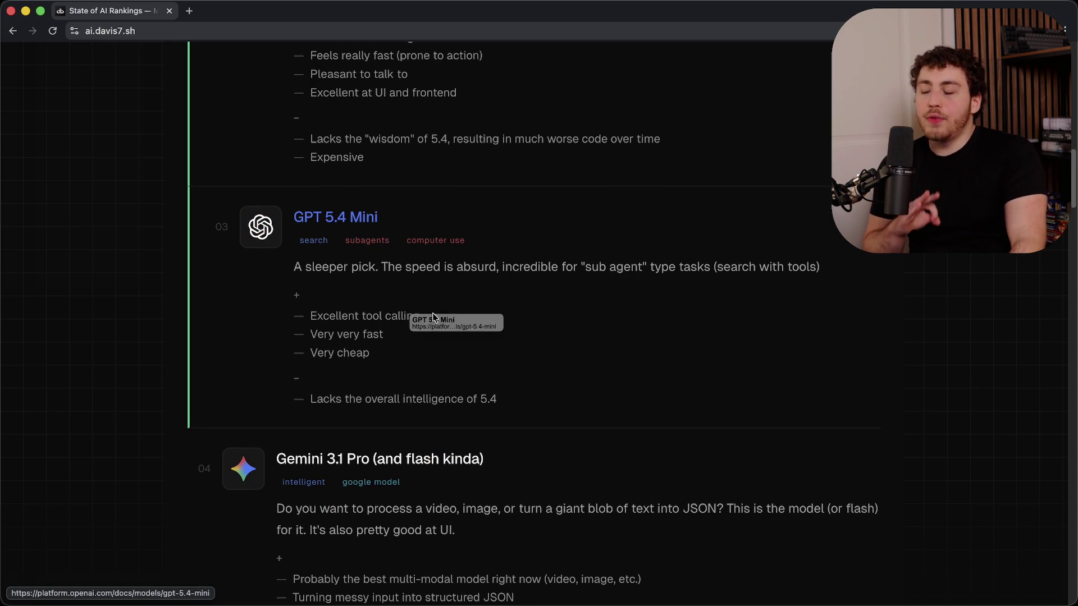
drag(377, 267, 424, 330)
click(426, 329)
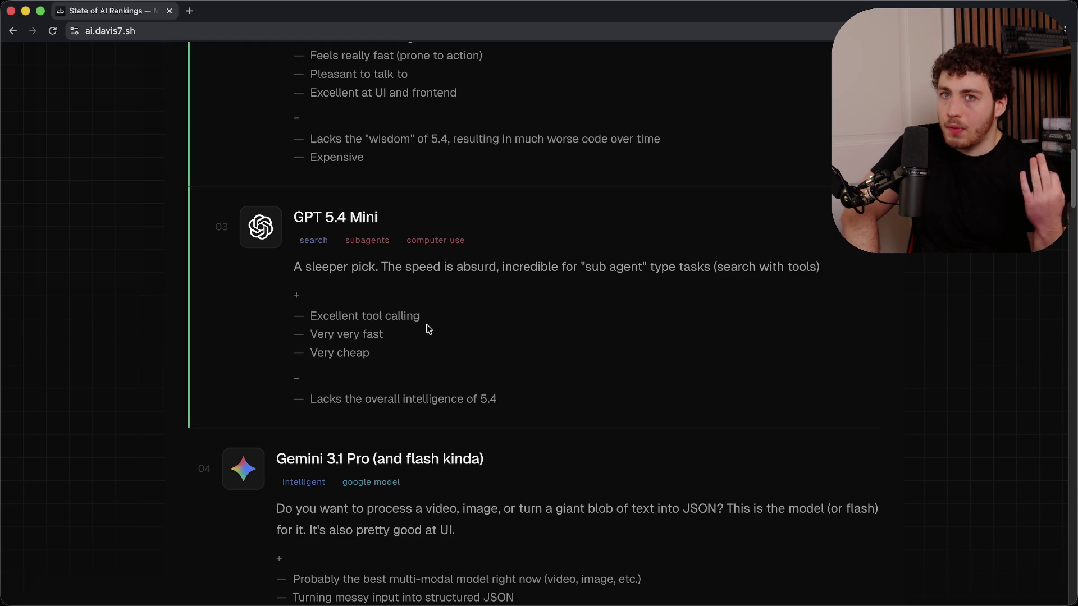
scroll(432, 344, down, 10)
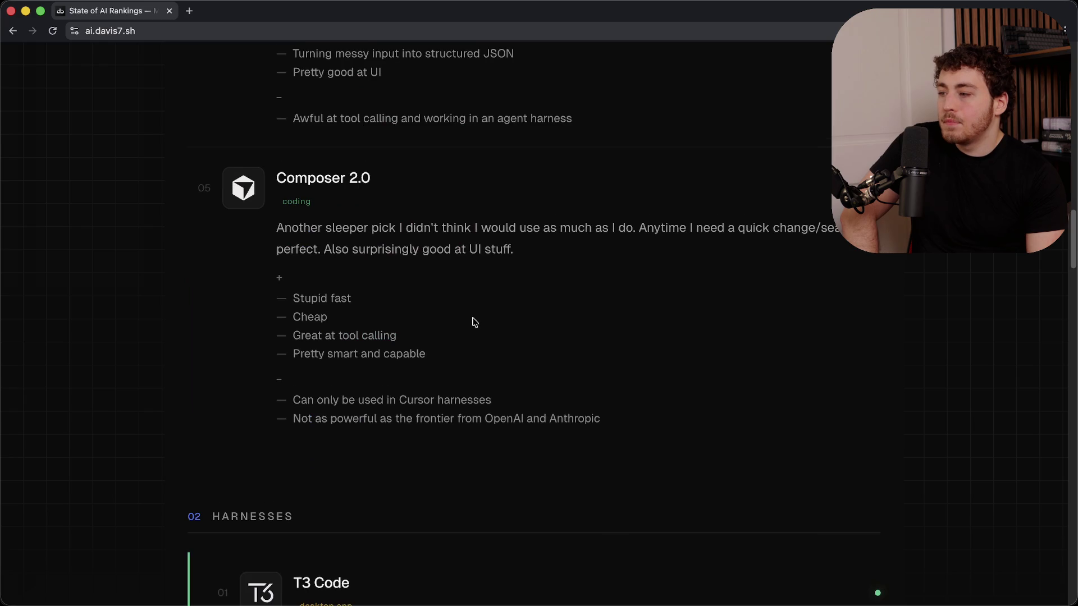
scroll(474, 320, up, 3)
scroll(474, 324, up, 1)
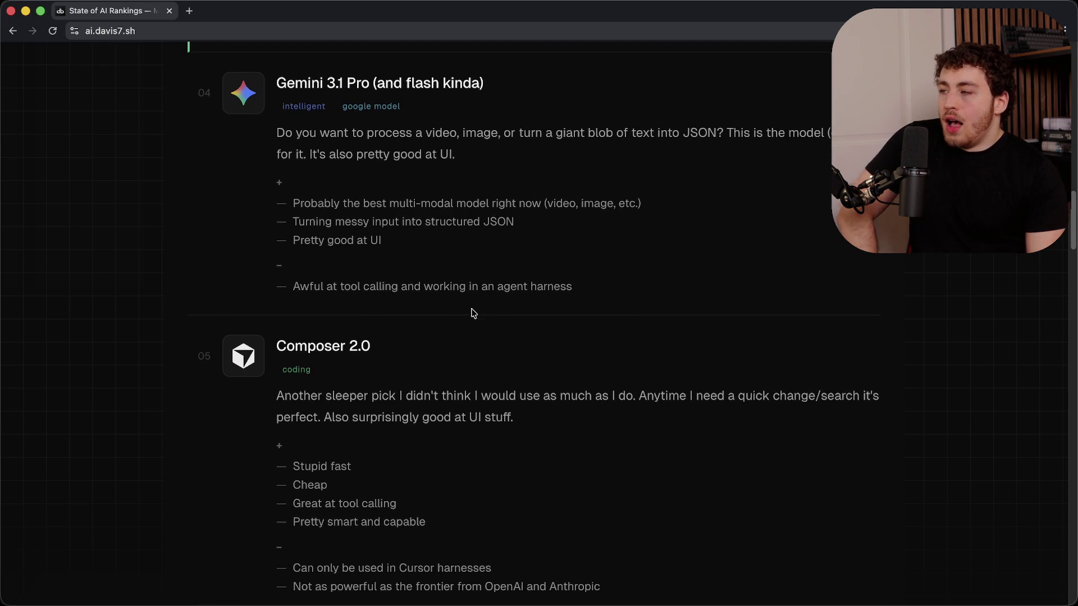
drag(323, 133, 445, 246)
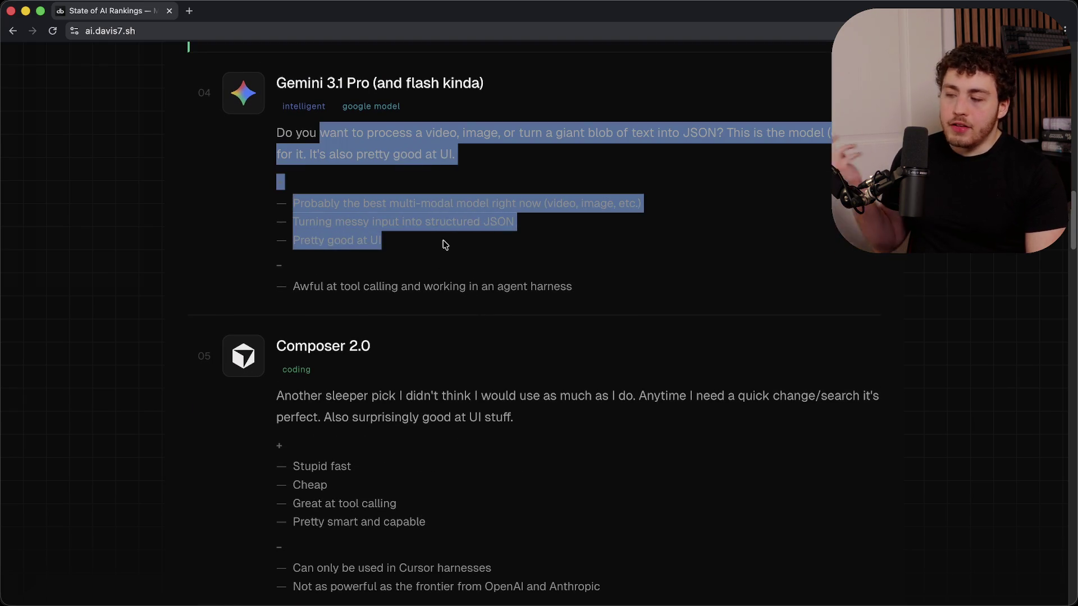
click(446, 262)
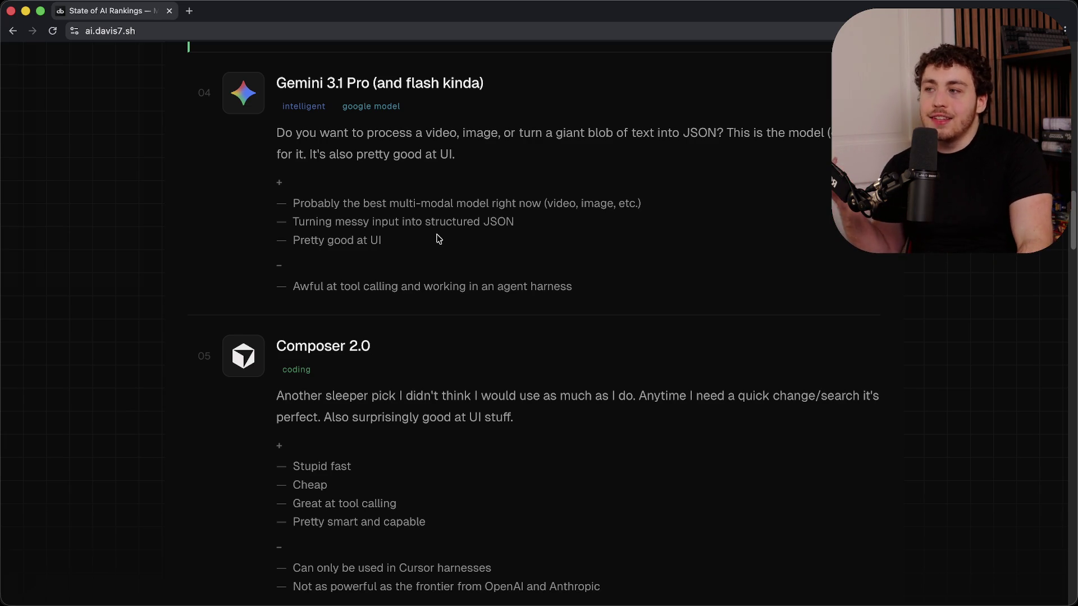
scroll(439, 238, down, 1)
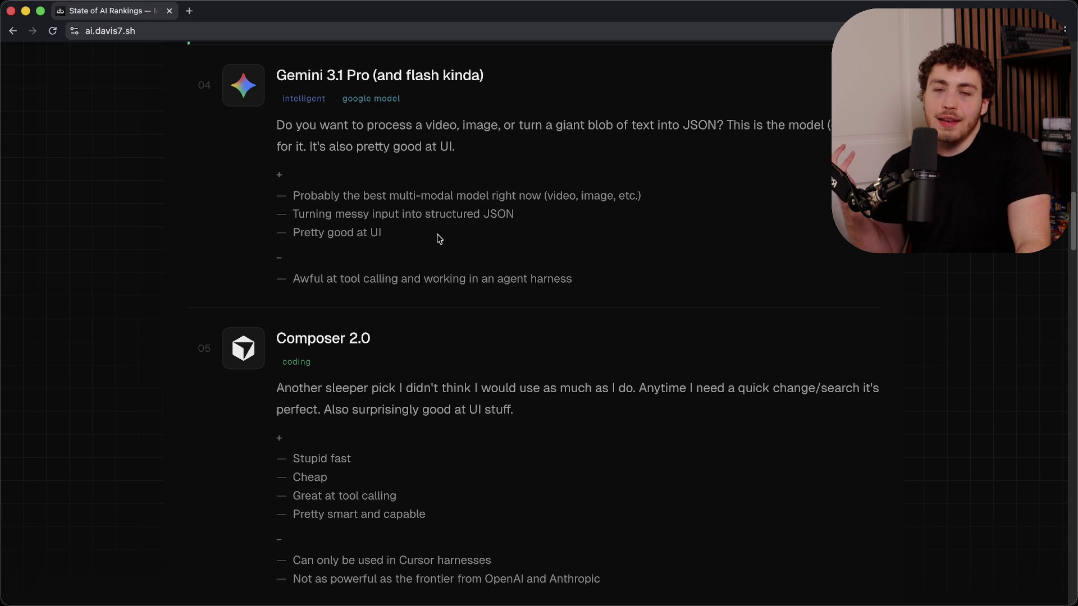
scroll(430, 260, down, 5)
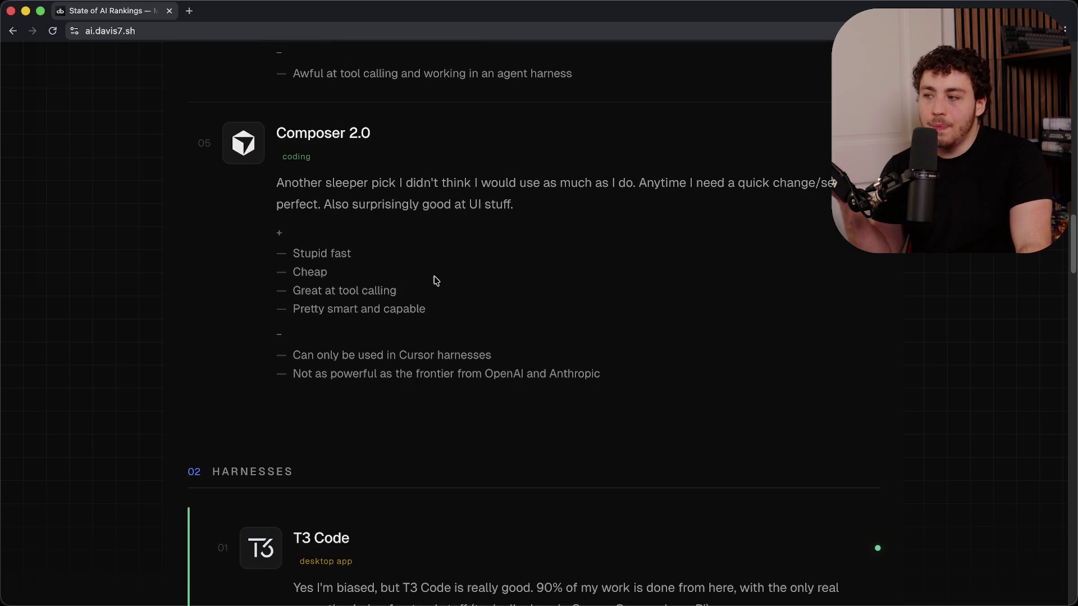
- Highlight the Composer 2.0 paragraph, scroll down, and highlight a viewer's remark about the T3 Code logo
drag(339, 181, 419, 246)
click(419, 246)
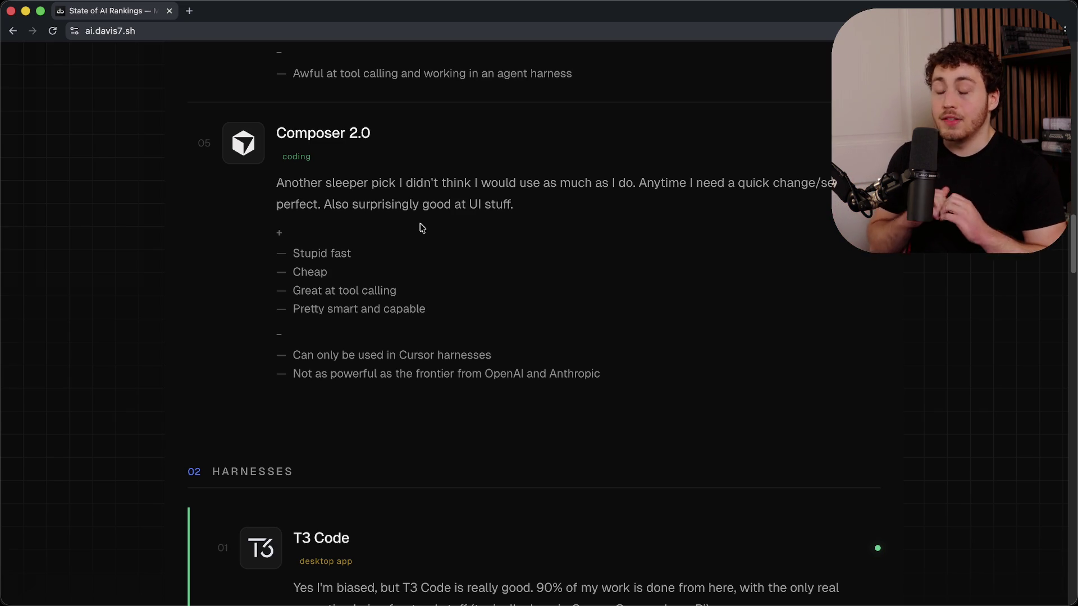
scroll(251, 253, down, 5)
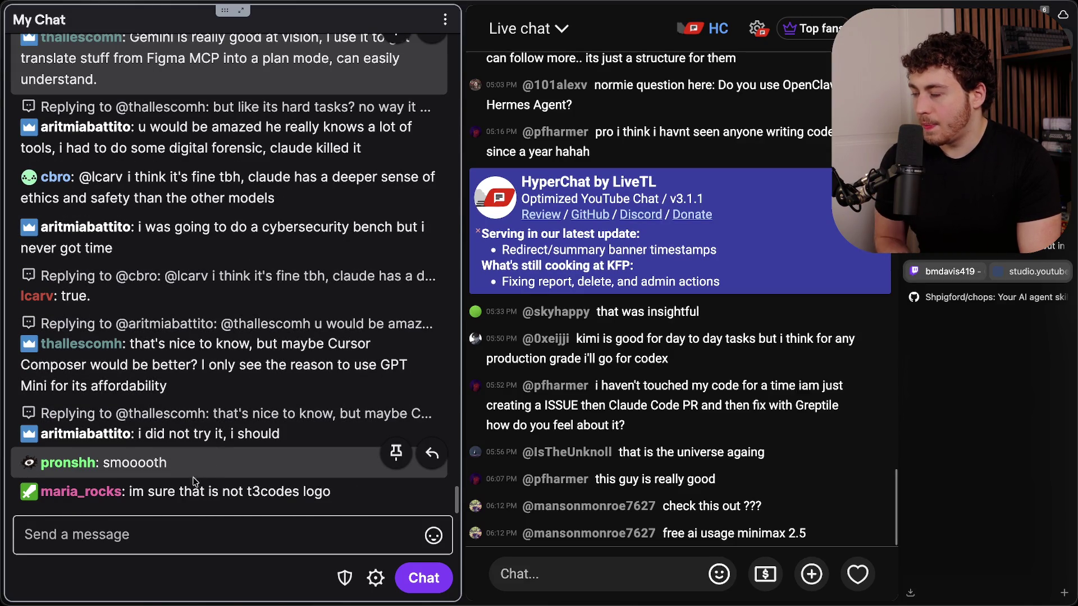
drag(181, 492, 300, 494)
click(301, 493)
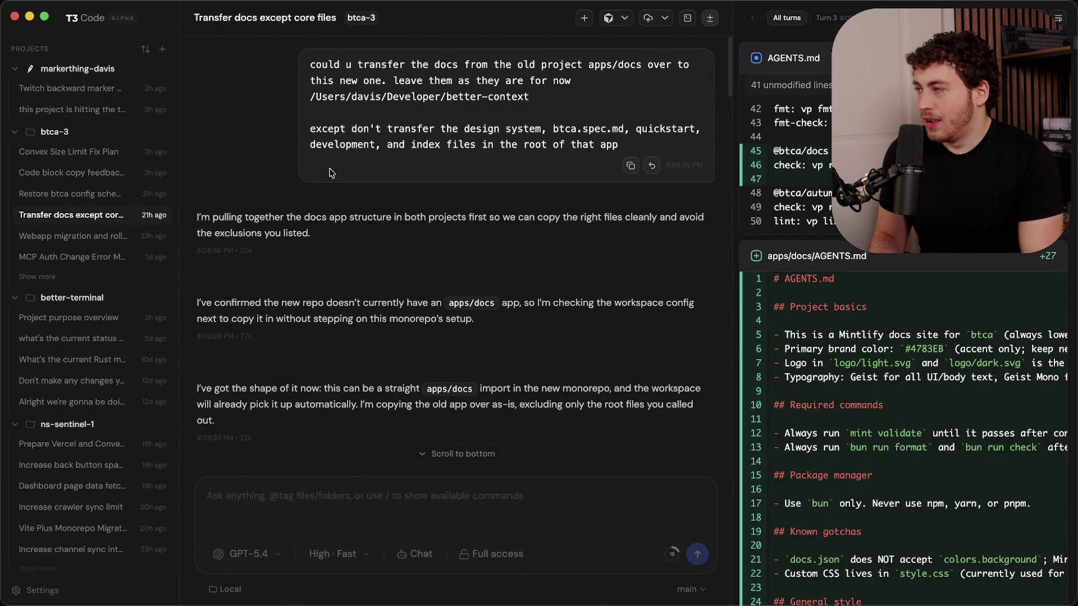
- Switch to the Twitch and YouTube live chat windows to read the GLM 5 messages
key(super+Tab)
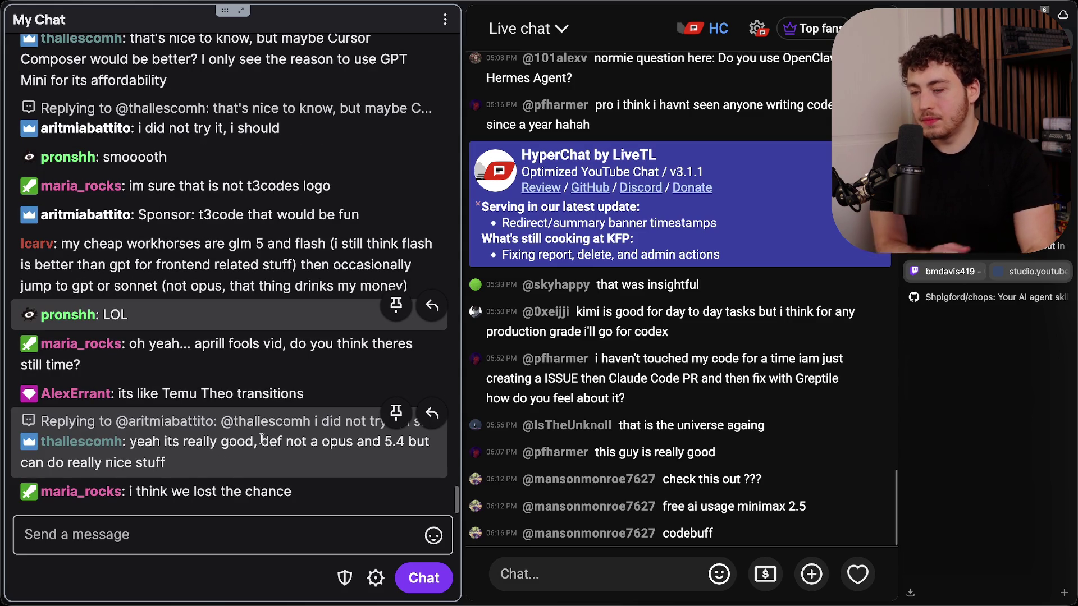
drag(700, 506, 814, 506)
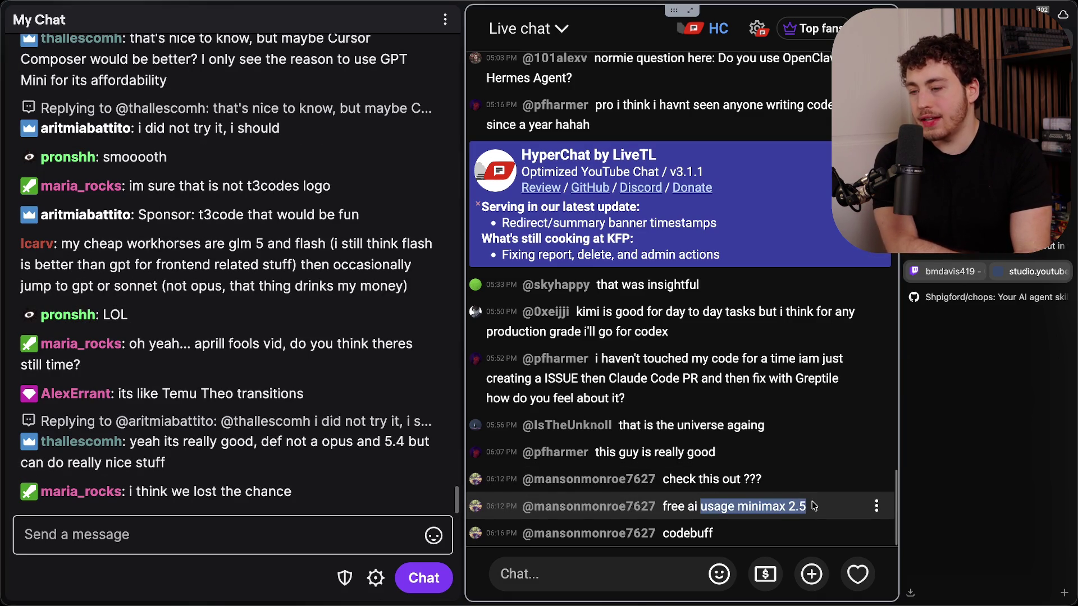
click(813, 506)
mouse_move(728, 506)
mouse_down()
mouse_move(848, 507)
mouse_move(802, 508)
mouse_up()
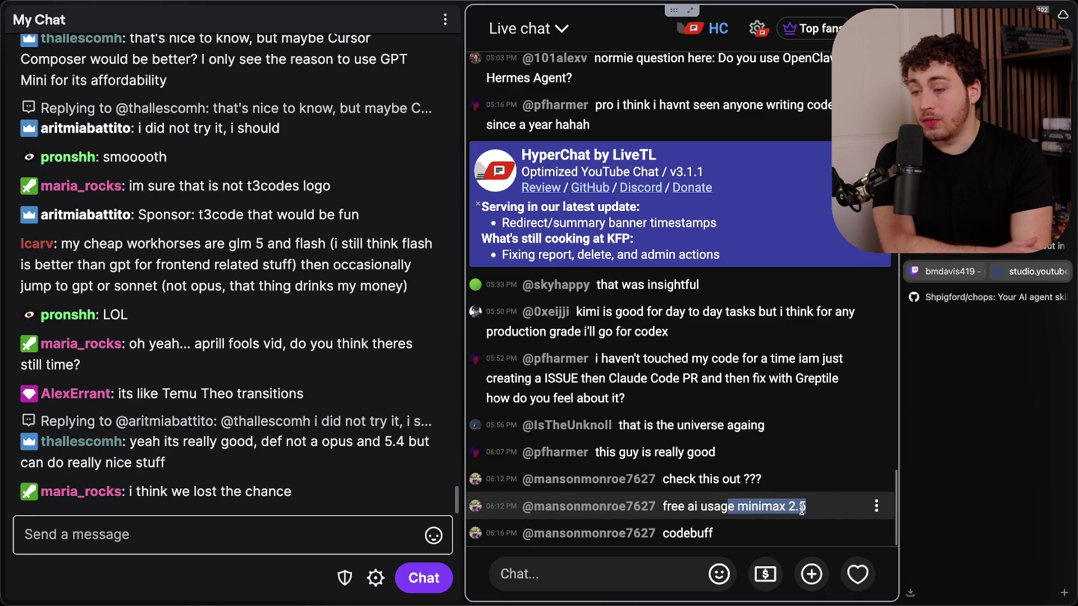
click(801, 508)
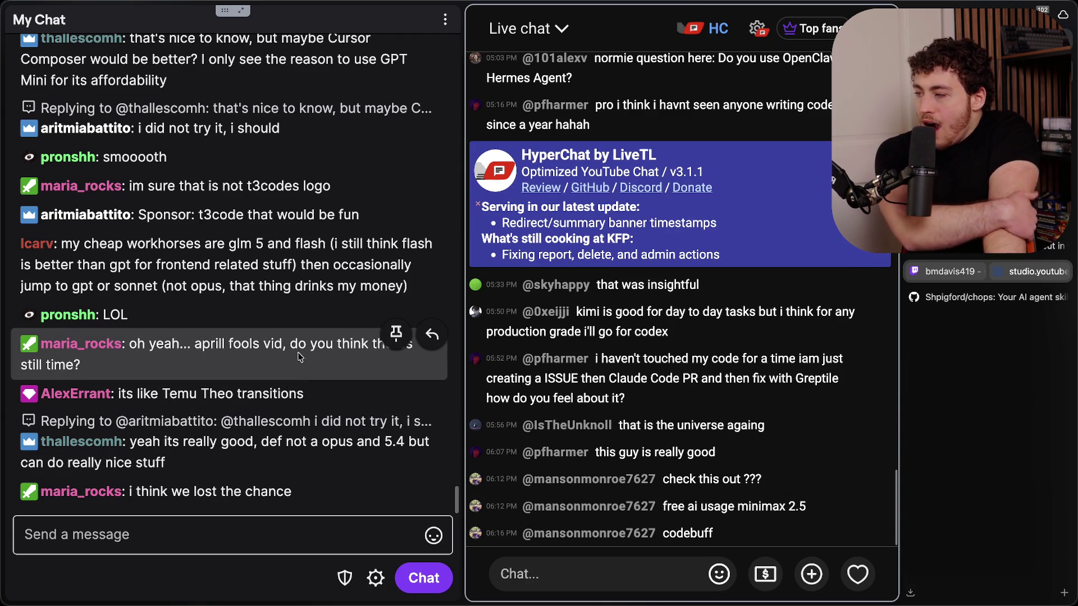
mouse_move(163, 393)
mouse_down()
mouse_move(256, 392)
mouse_move(314, 410)
mouse_move(313, 399)
mouse_up()
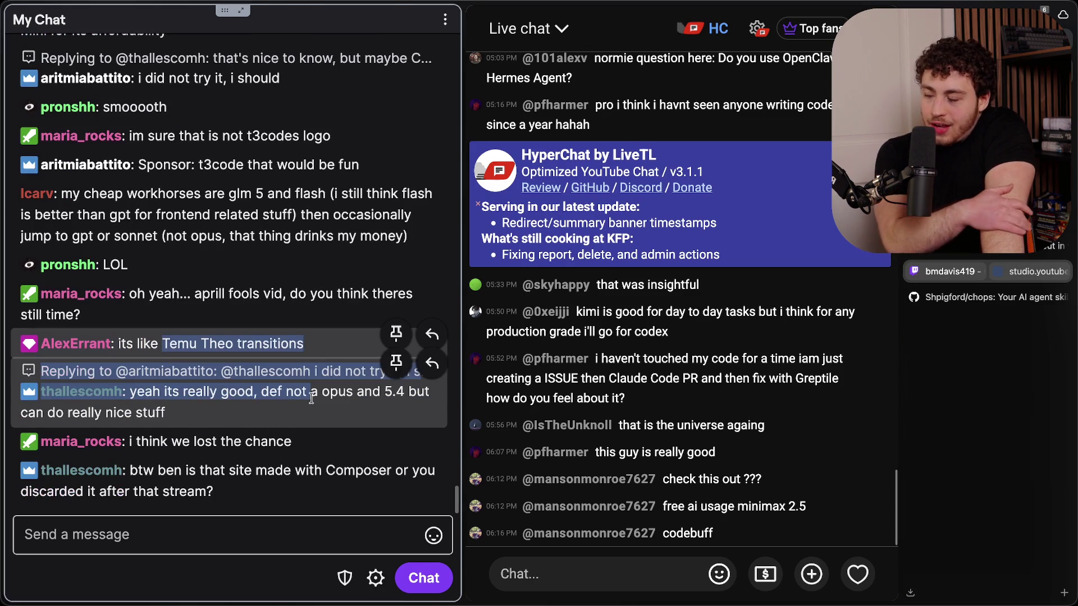
click(324, 339)
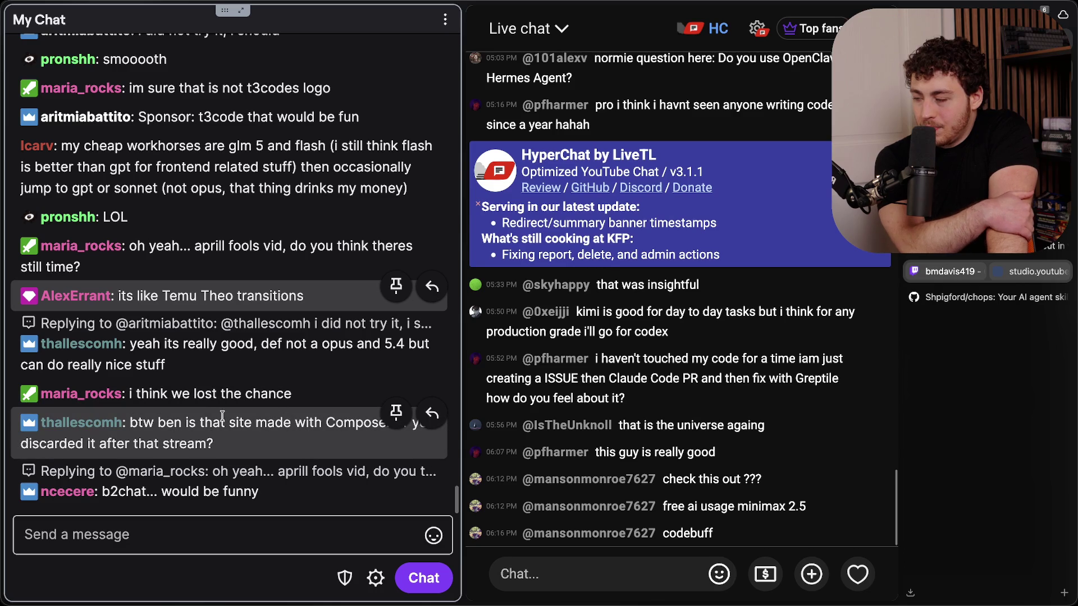
drag(175, 422, 186, 420)
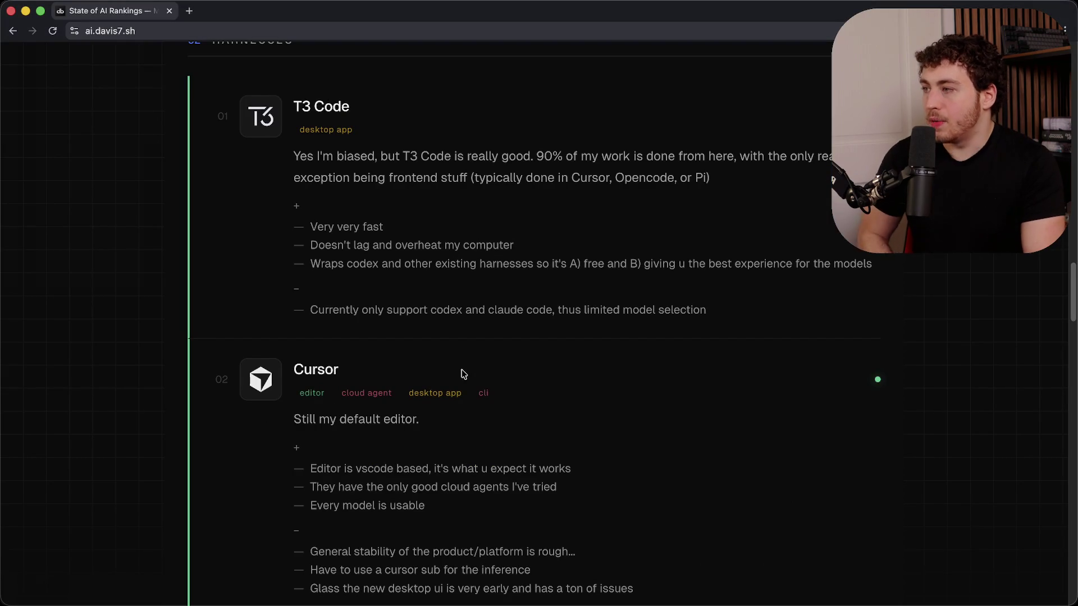
- Scroll to the T3 Code entry and highlight its description
scroll(477, 427, up, 15)
scroll(485, 440, up, 15)
scroll(484, 441, down, 20)
scroll(484, 441, down, 7)
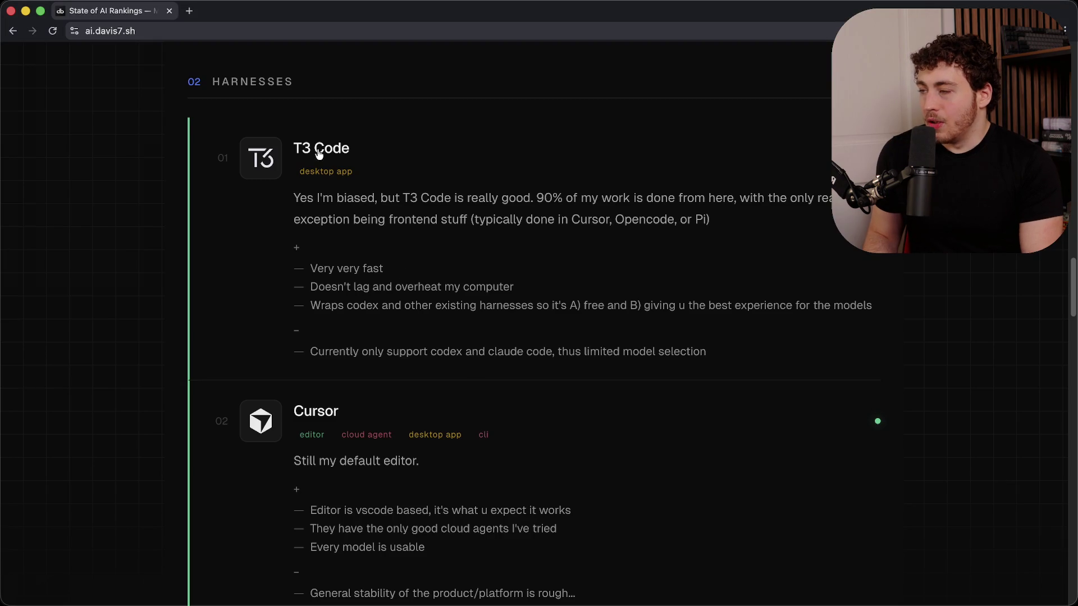
drag(351, 219, 416, 320)
click(417, 319)
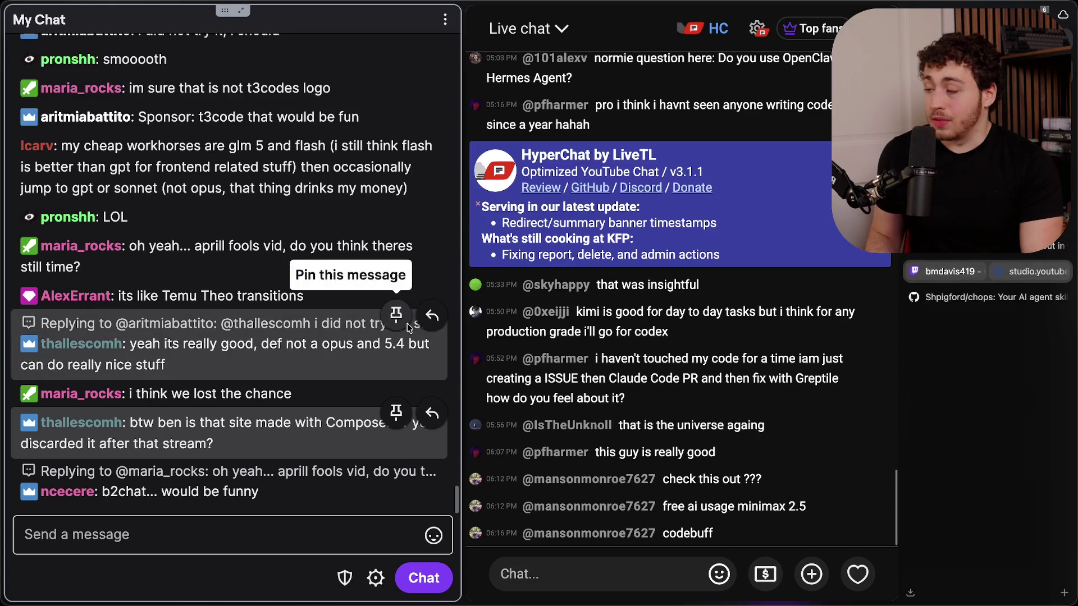
- Highlight Composer 2.0's remaining pros and cons, then select the ./local/share/opencode path in chat
scroll(420, 388, up, 6)
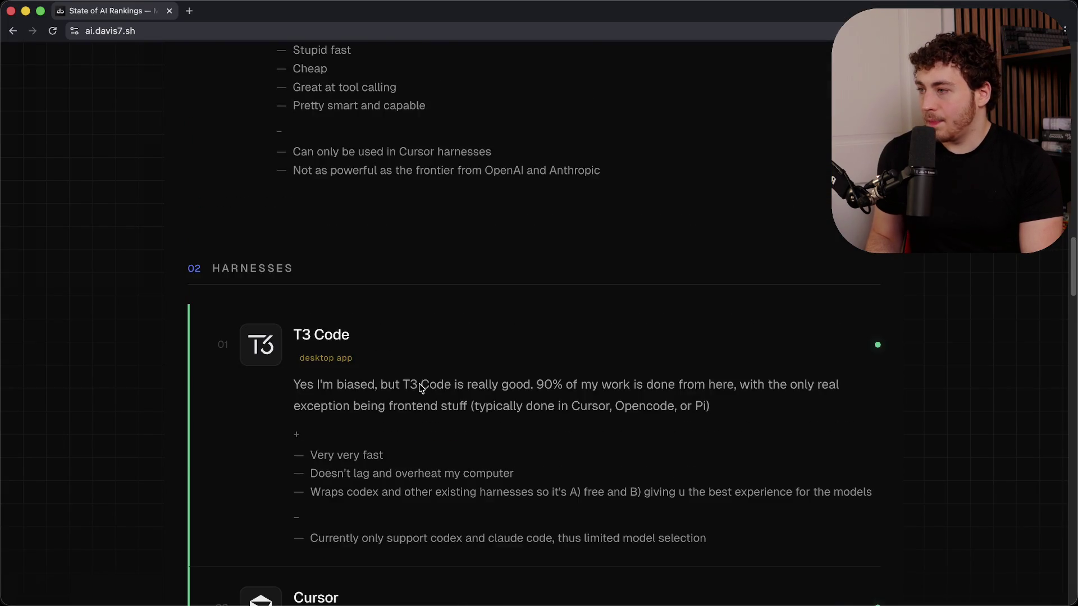
mouse_move(351, 268)
mouse_down()
mouse_move(469, 320)
mouse_move(484, 344)
mouse_up()
click(489, 342)
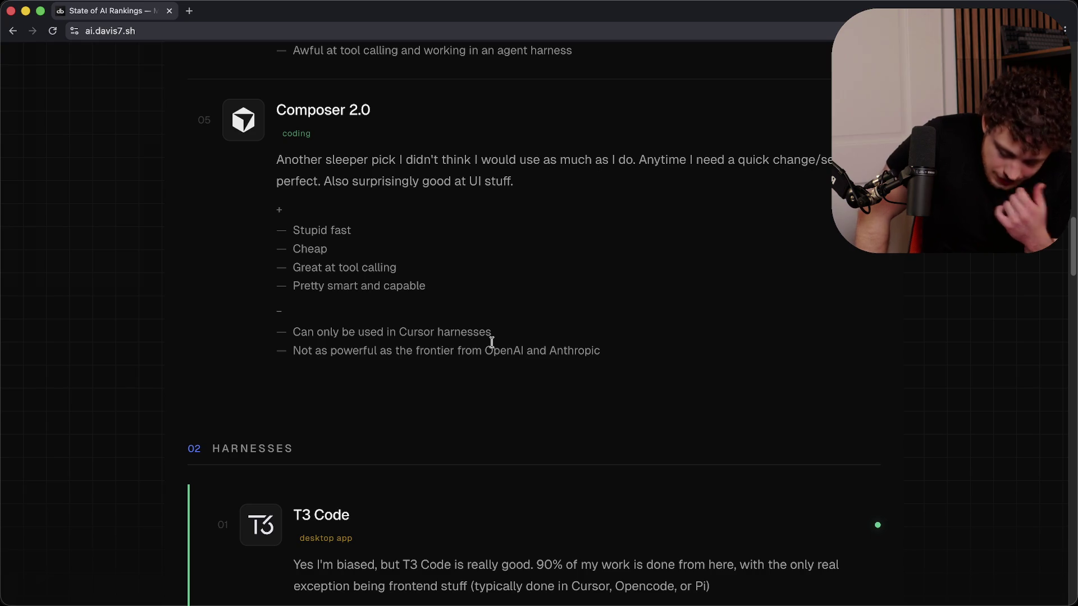
scroll(470, 404, down, 5)
drag(359, 254, 426, 329)
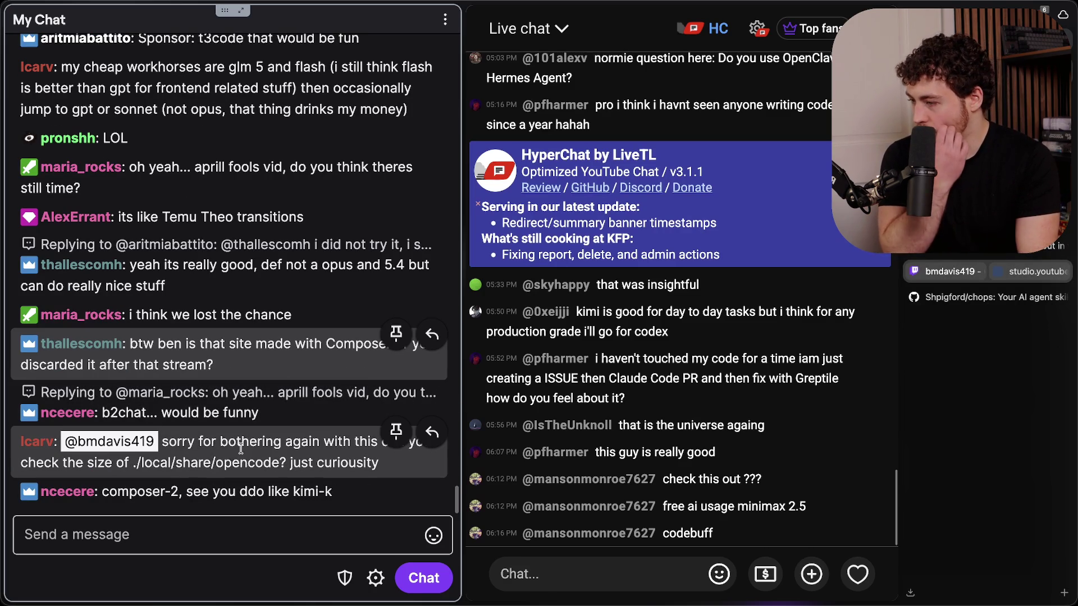
drag(134, 464, 279, 471)
- Launch codex in the terminal and ask it for the actual size of ./local/share/opencode
key(super+Tab)
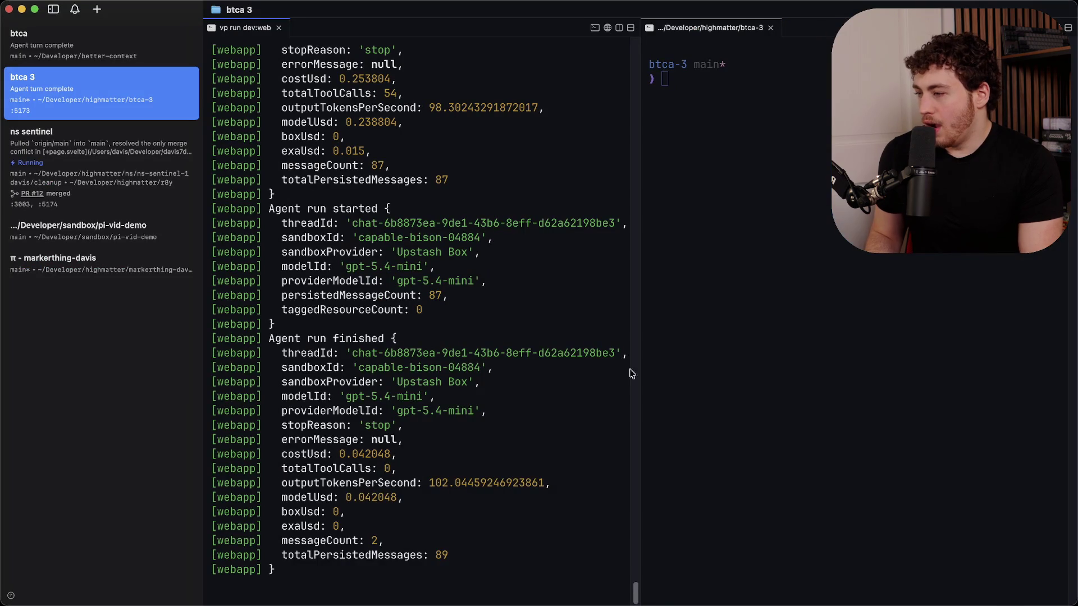
text(codex)
key(Return)
text(could u )
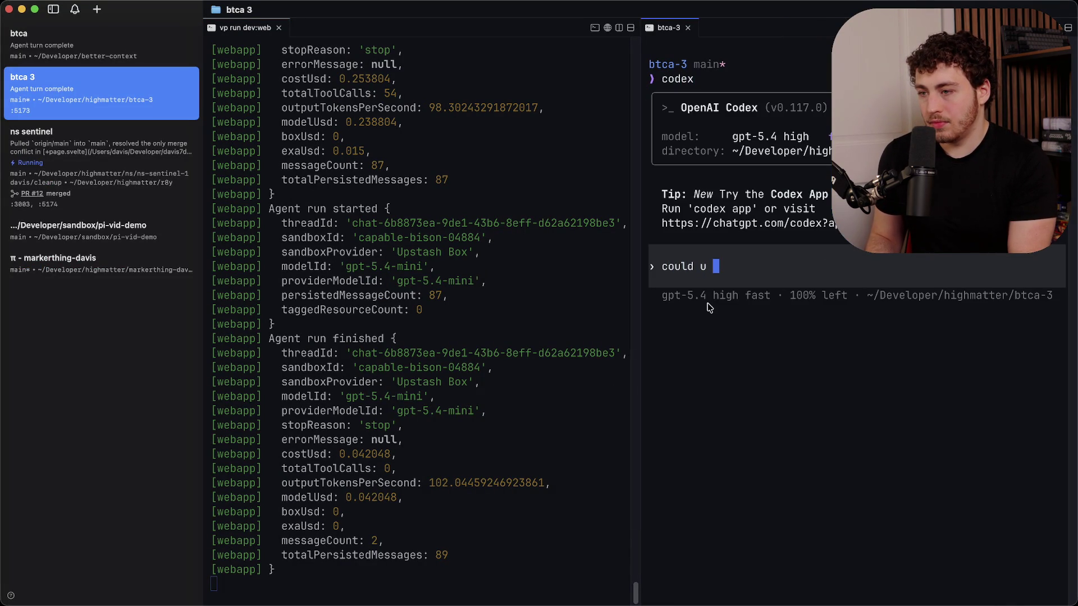
text(get the a)
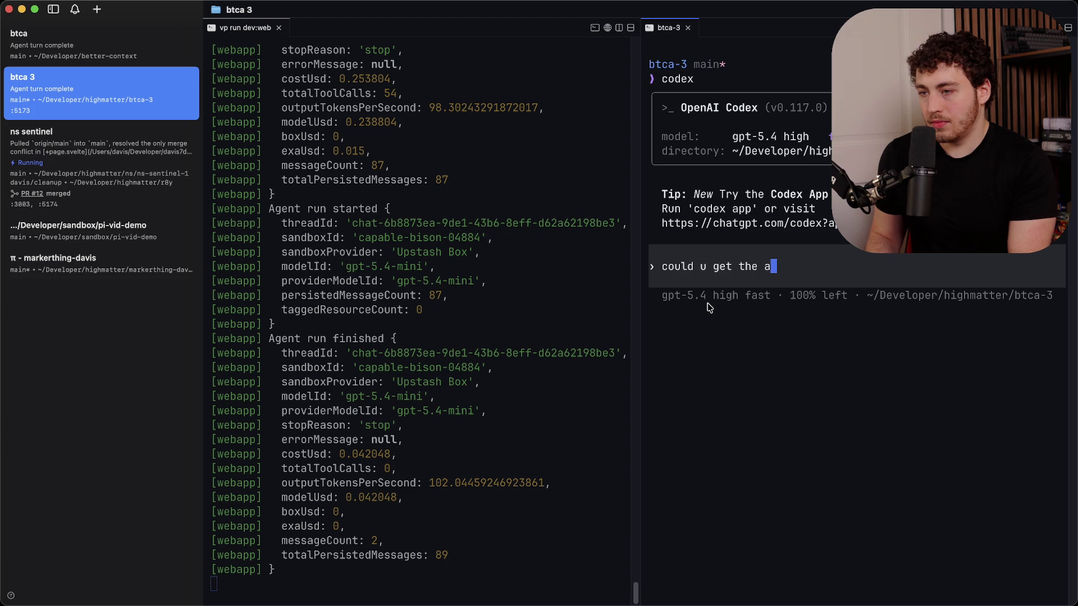
text(ctual size of )
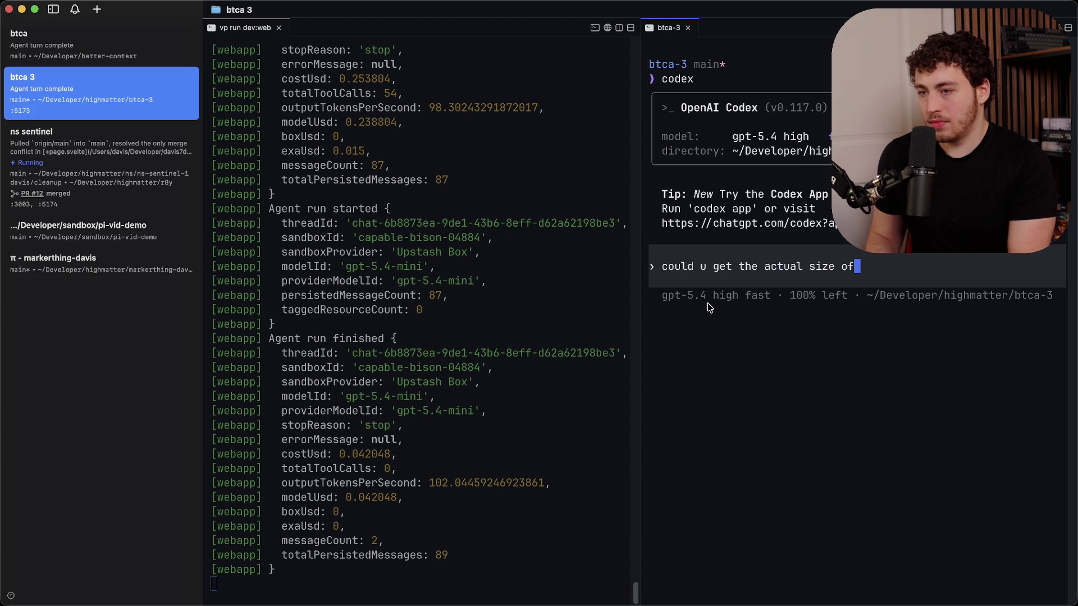
text(the ./local/share/opencode and al)
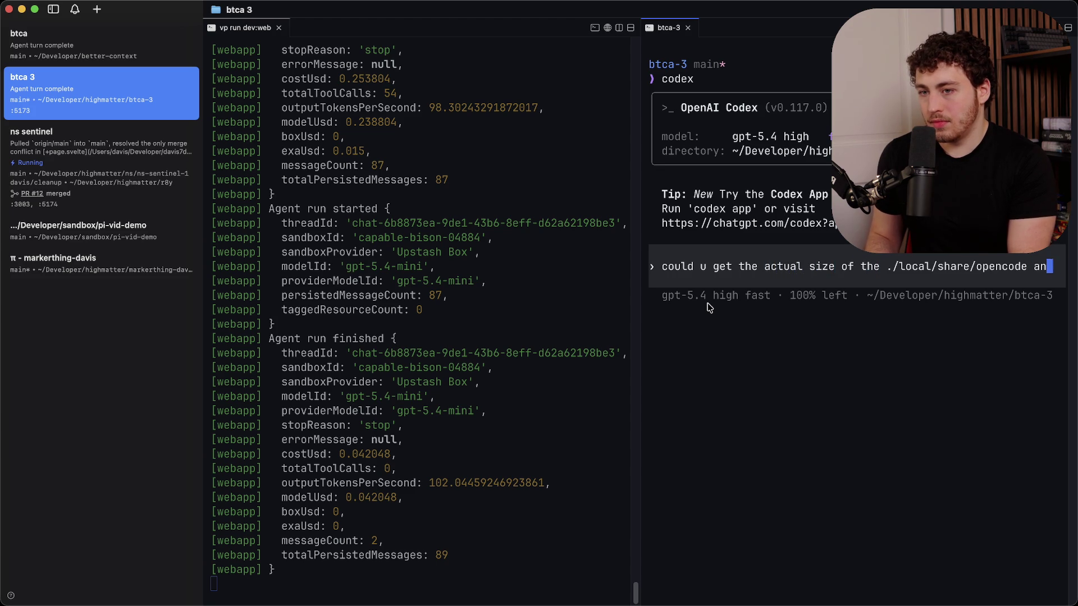
key(BackSpace)
key(BackSpace)
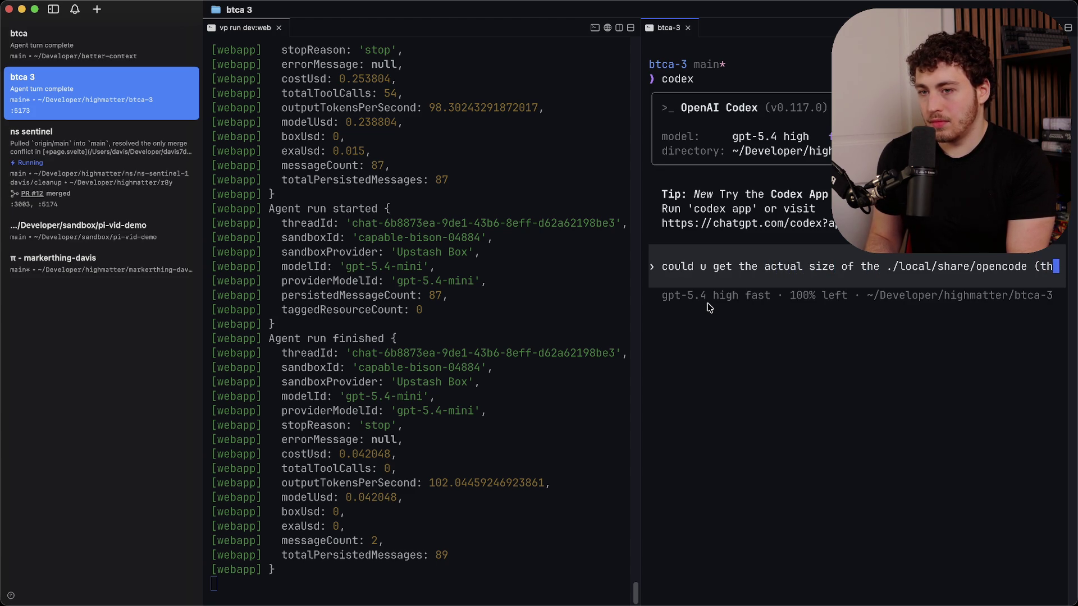
text(ow big it is on my disk)
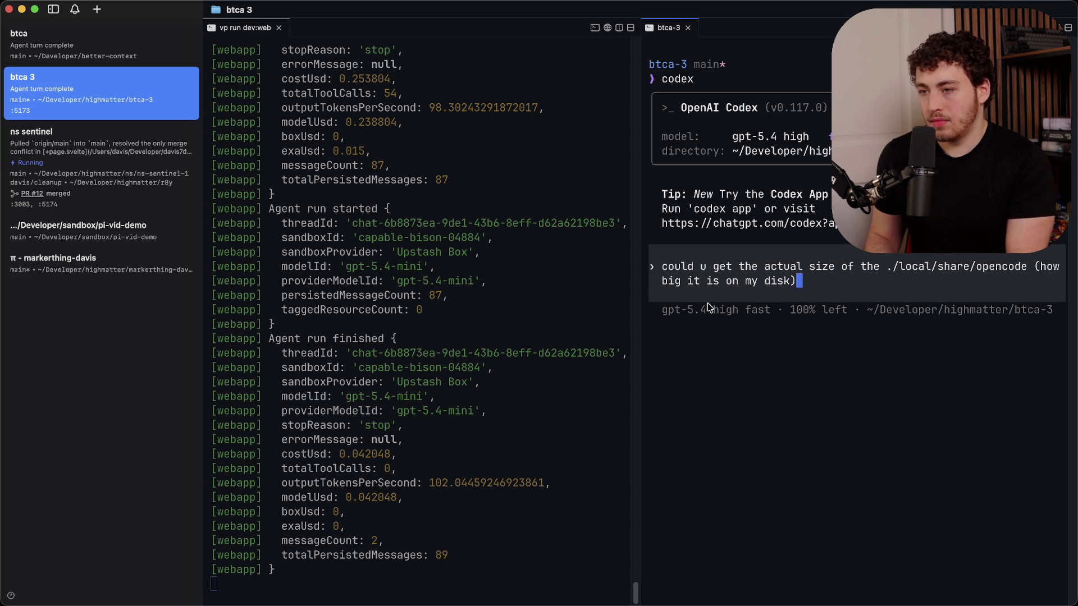
text(on my disk))
key(Return)
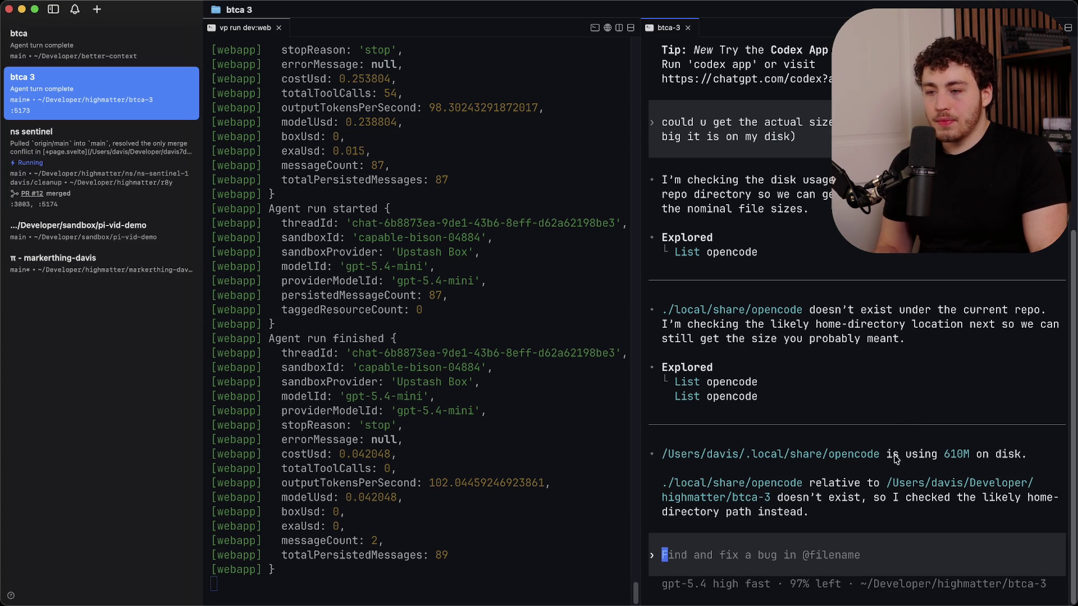
- Highlight the 610M opencode result and read viewer chat suggestions about the du -hs command
drag(888, 456, 1000, 456)
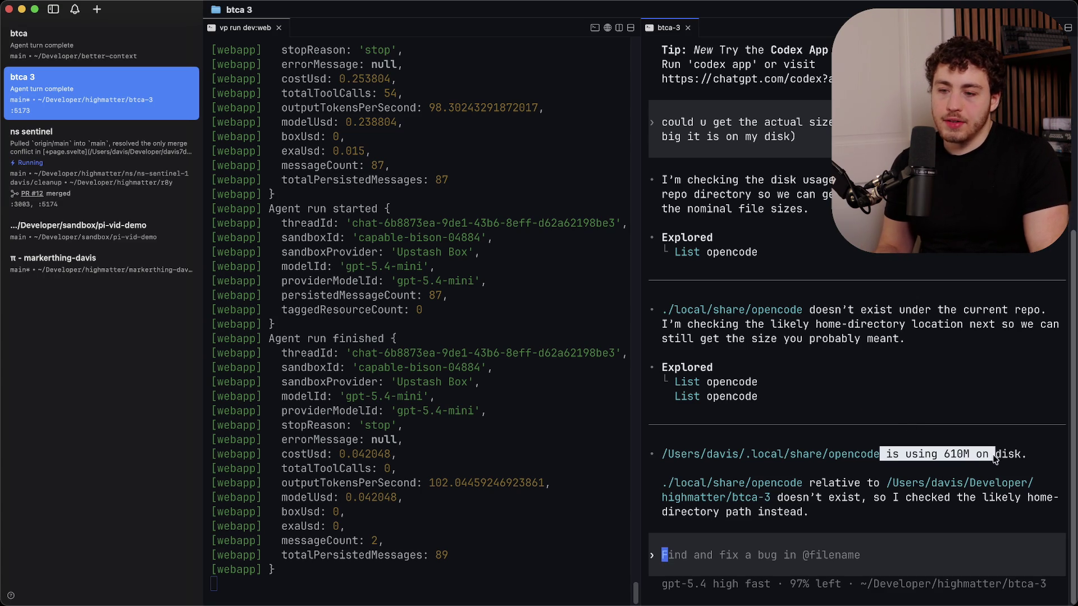
drag(905, 455, 1003, 452)
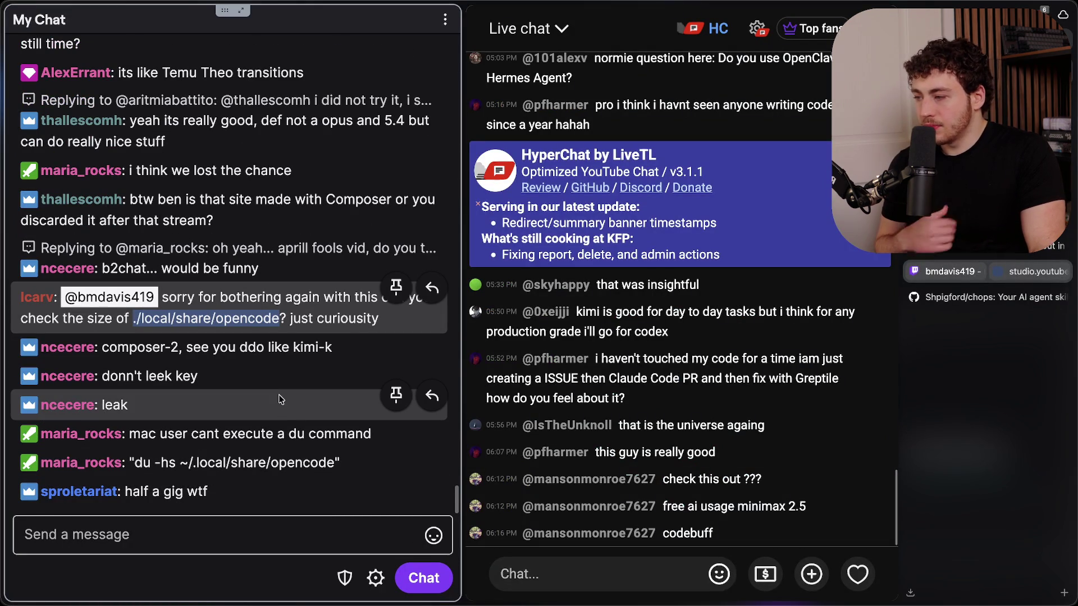
mouse_move(141, 433)
mouse_down()
mouse_move(303, 430)
mouse_move(204, 432)
mouse_up()
click(303, 430)
click(204, 432)
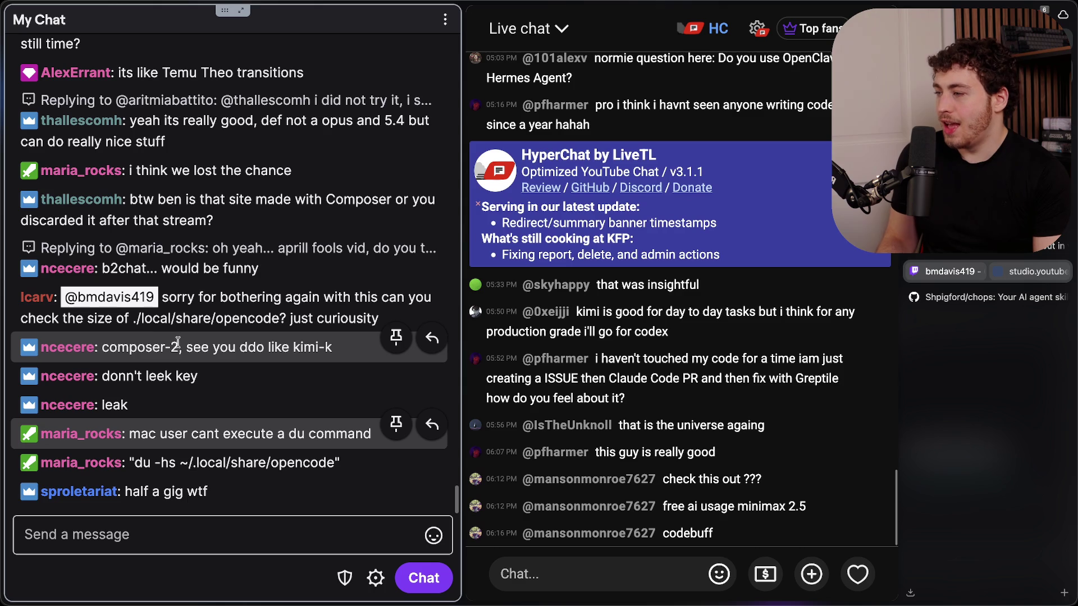
drag(172, 347, 247, 348)
drag(178, 432, 320, 434)
click(320, 433)
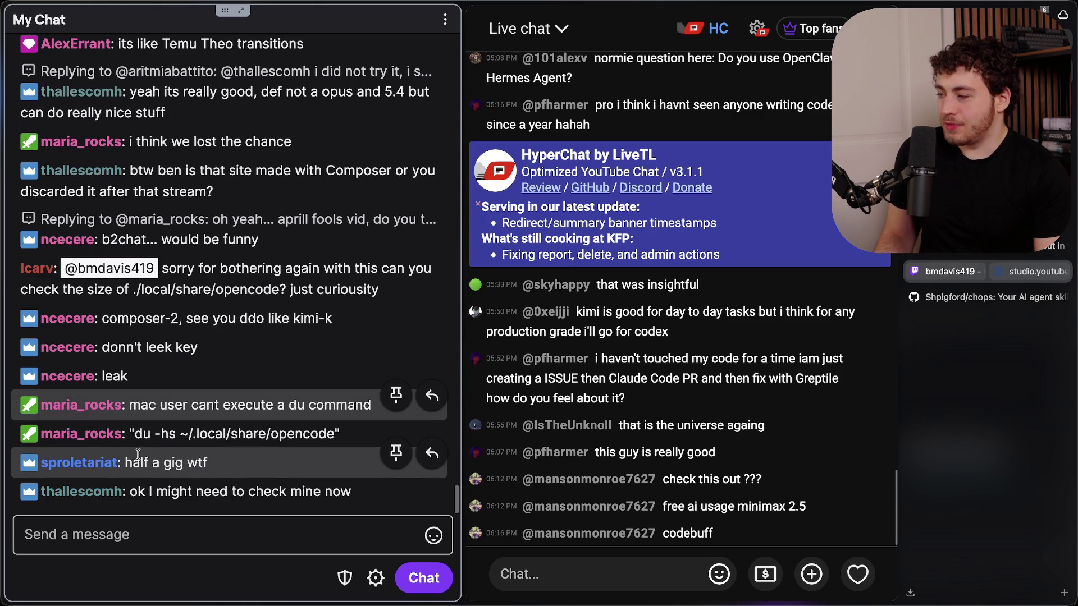
drag(135, 434, 287, 435)
click(291, 435)
- Quit the Codex session with Ctrl+C and clear the terminal to an empty shell prompt
key(super+Tab)
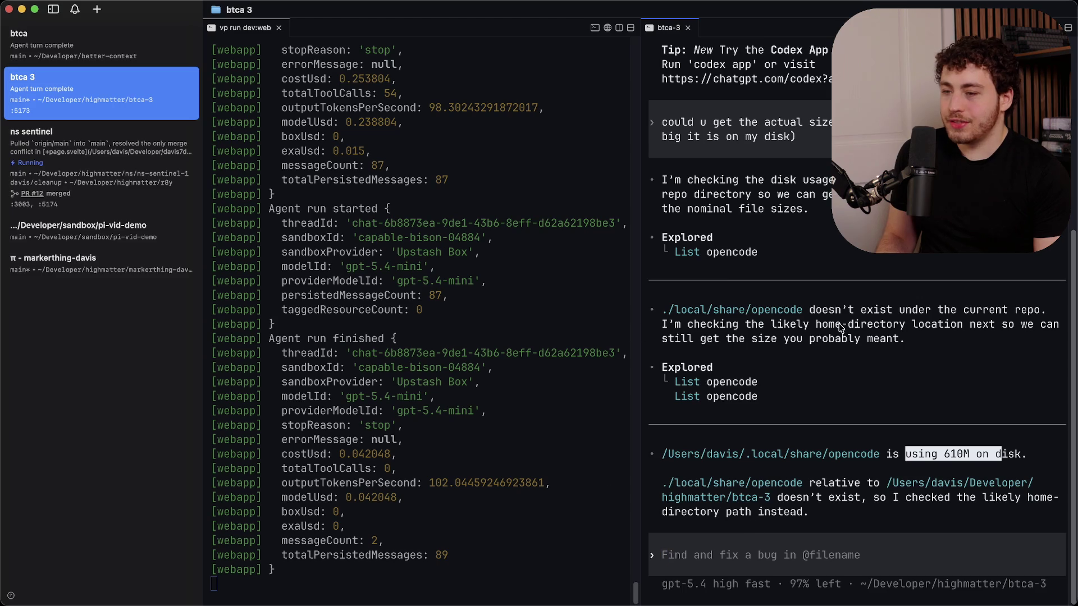
click(707, 129)
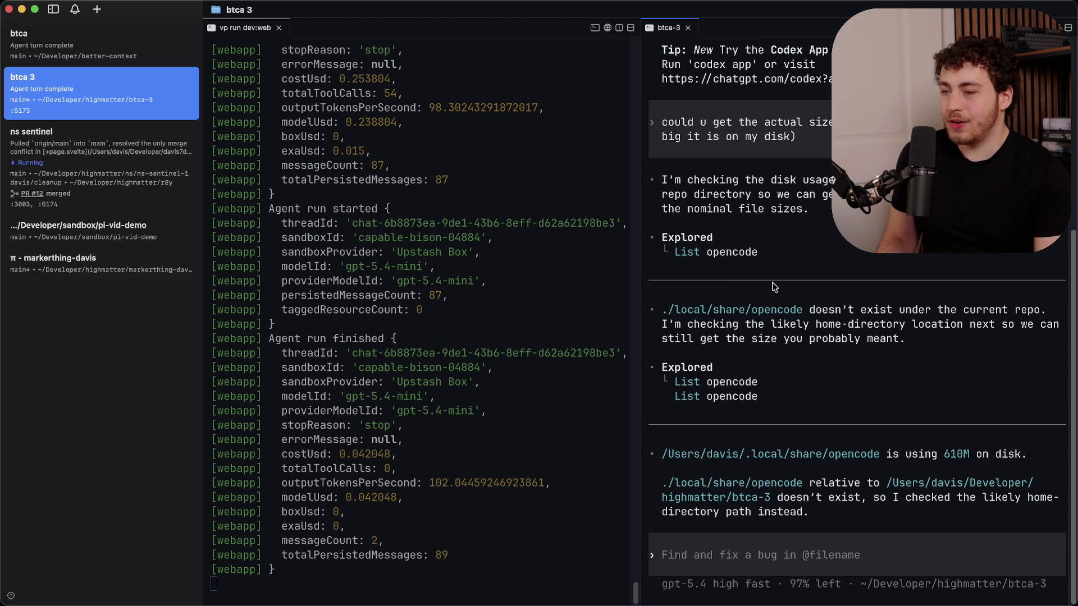
key(ctrl+c)
key(ctrl+c)
key(ctrl+c)
text(ar)
key(Return)
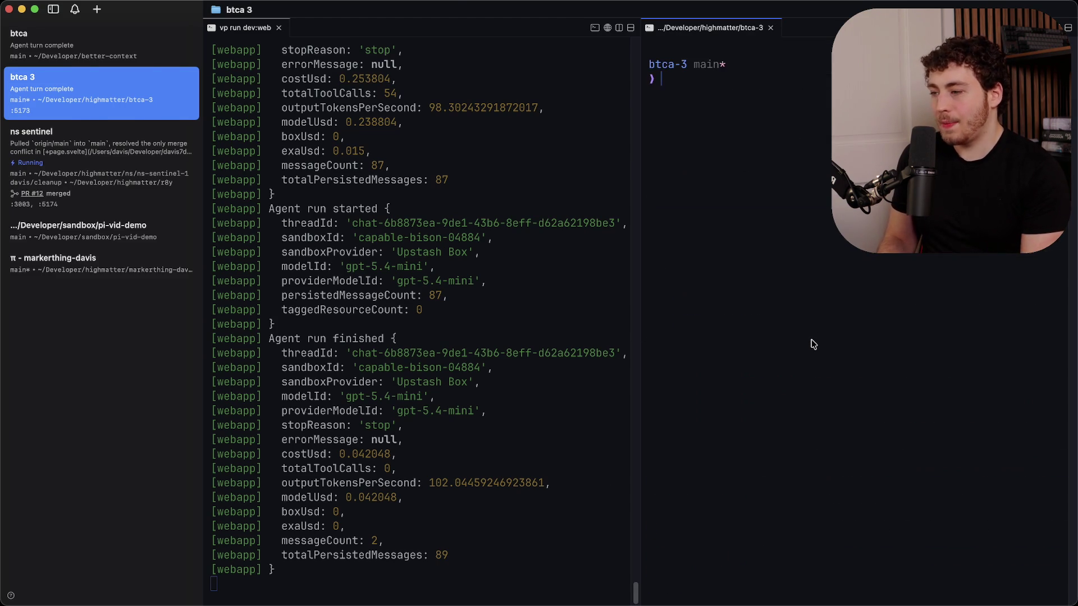
- Read viewer replies in chat and select the suggested ~/.pi/agent/sessions path
key(super+Tab)
key(super+Tab)
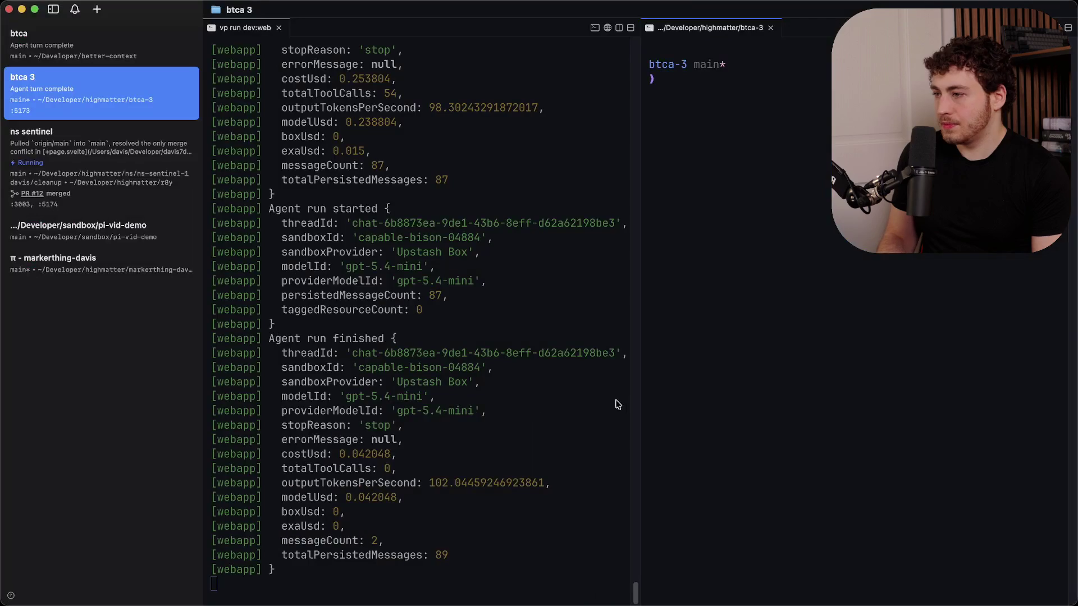
key(super+Tab)
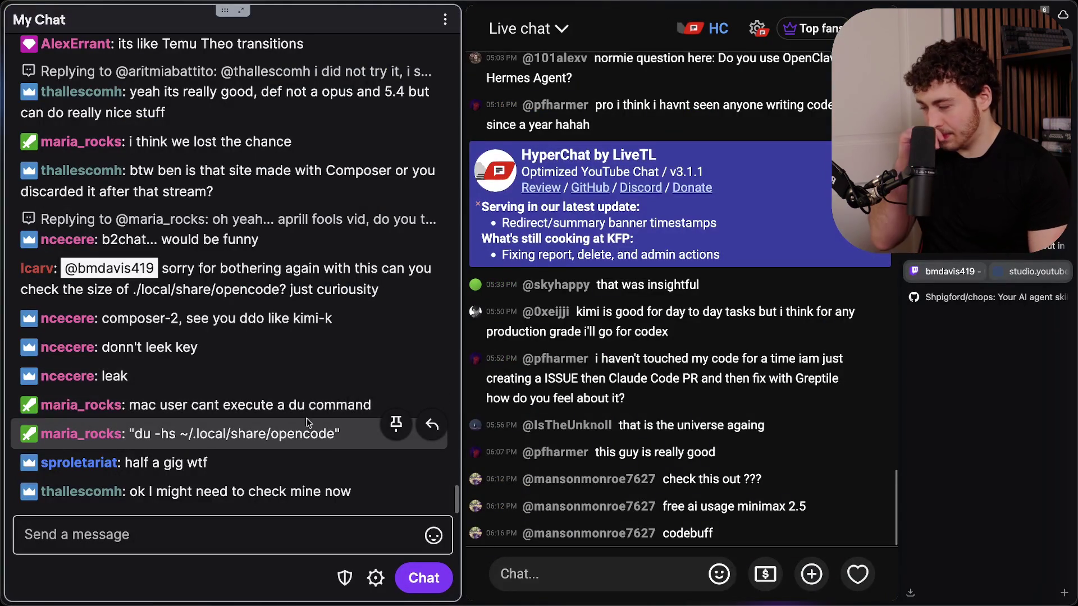
drag(133, 462, 216, 466)
click(217, 467)
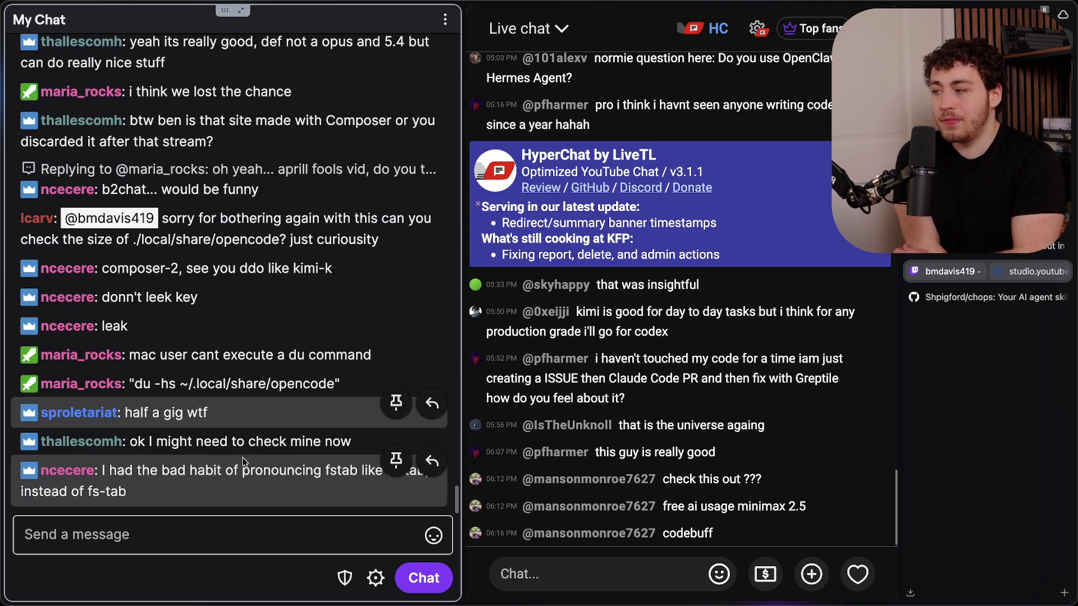
key(super+Tab)
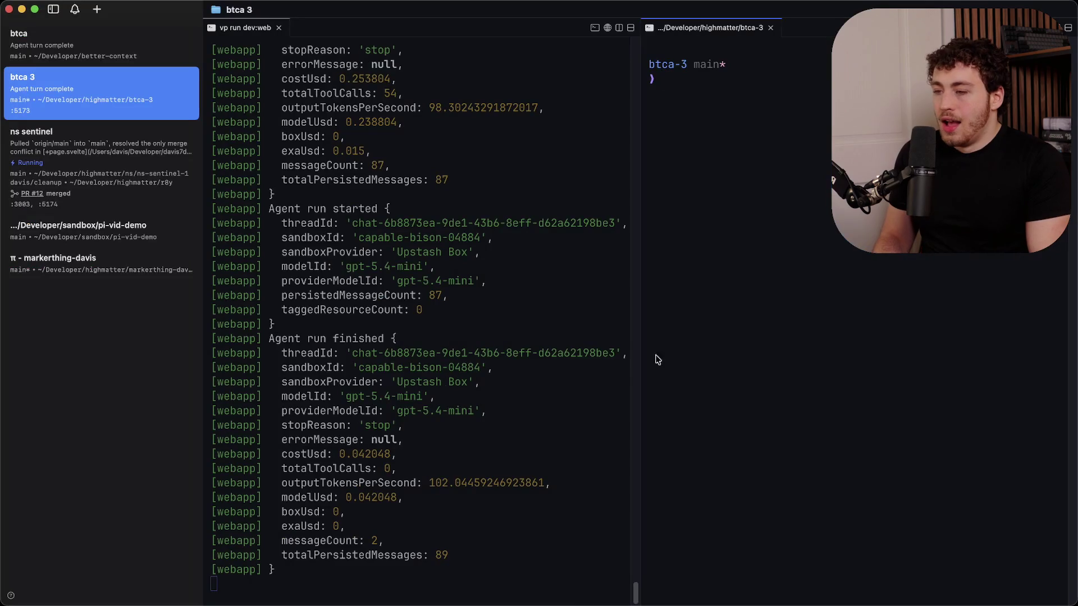
key(super+Tab)
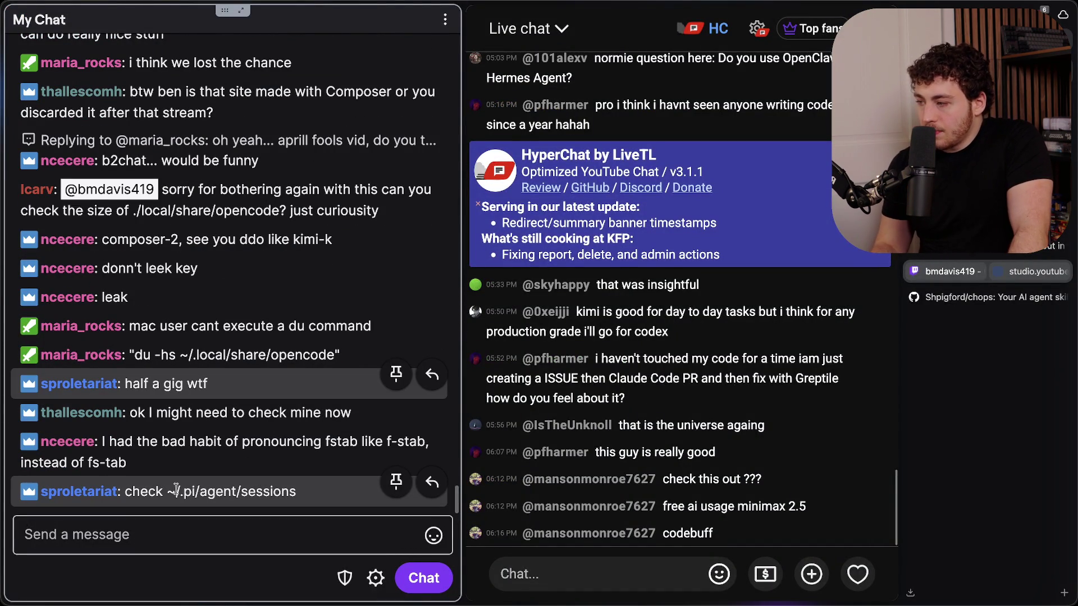
drag(169, 491, 298, 494)
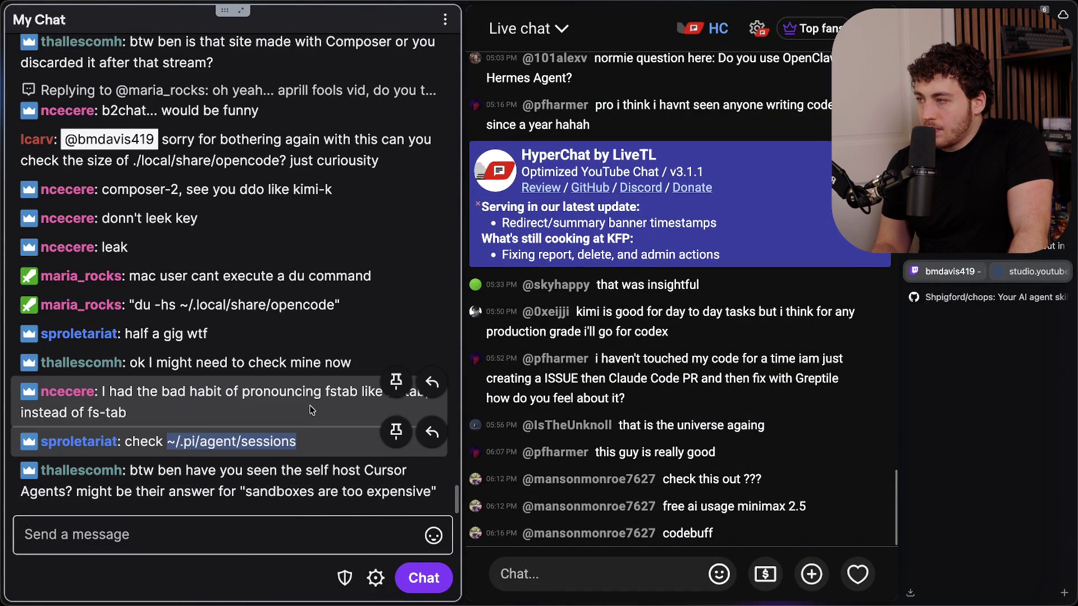
scroll(312, 401, up, 2)
scroll(315, 378, down, 3)
key(super+Tab)
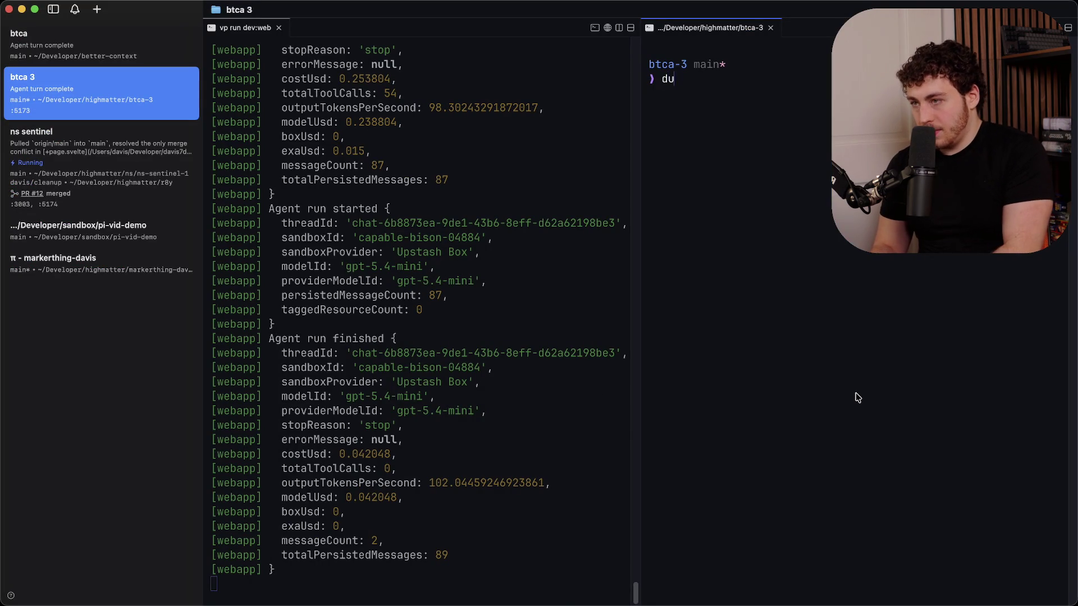
- Run du -hs on the pasted ~/.pi/agent/sessions path, showing 4.2M, then return to chat
key(super+v)
key(Return)
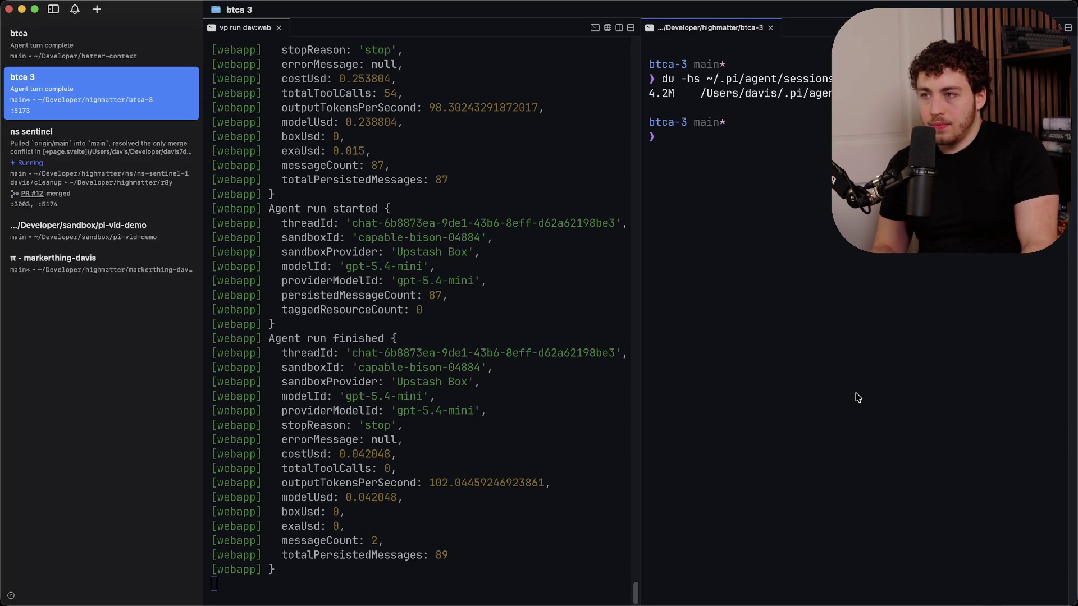
triple_click(653, 97)
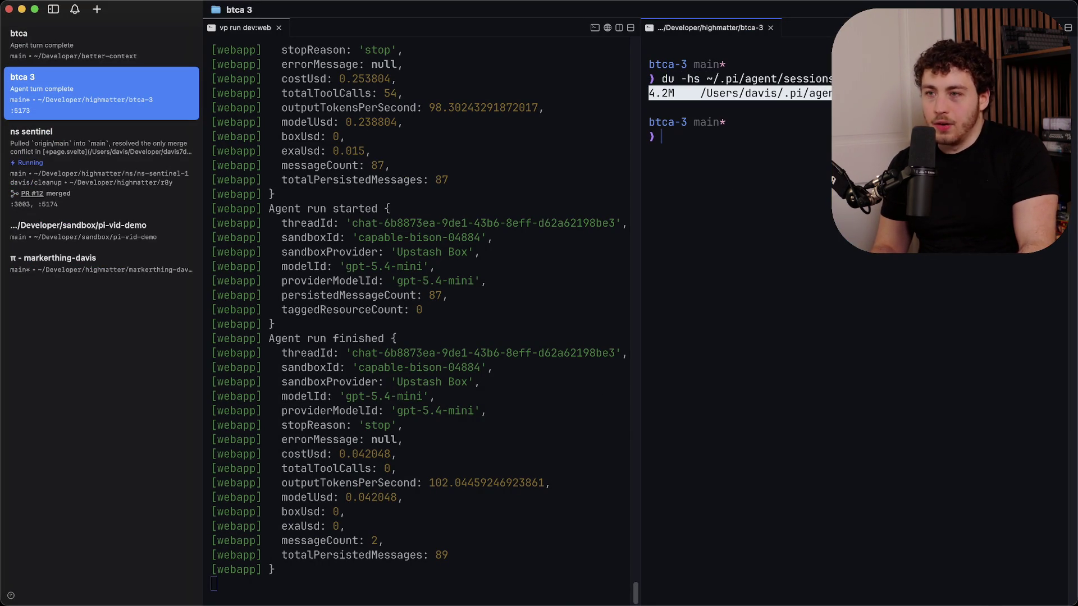
click(737, 110)
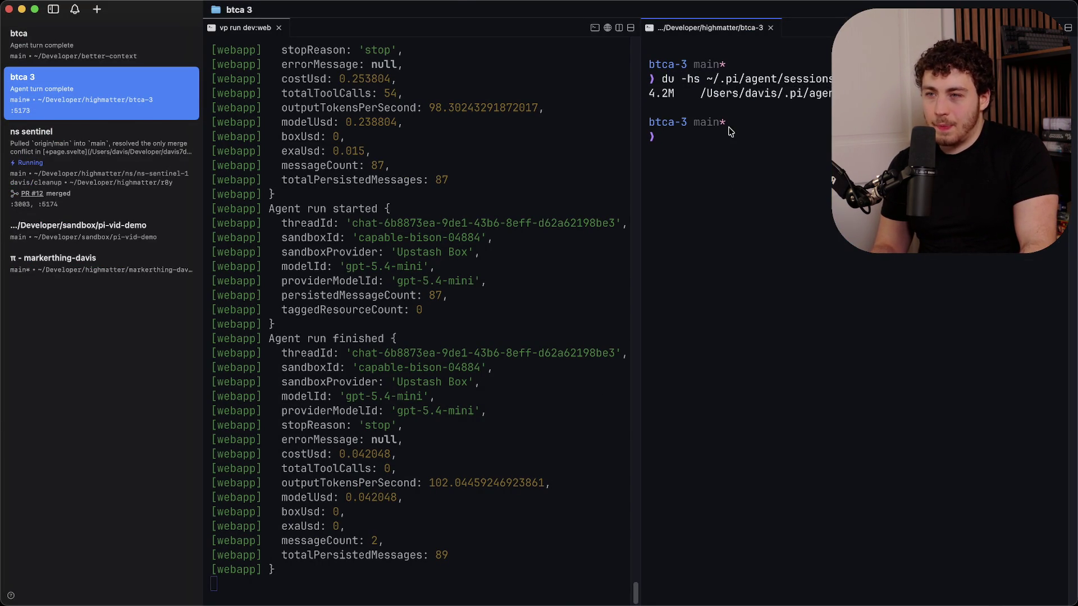
key(super+Tab)
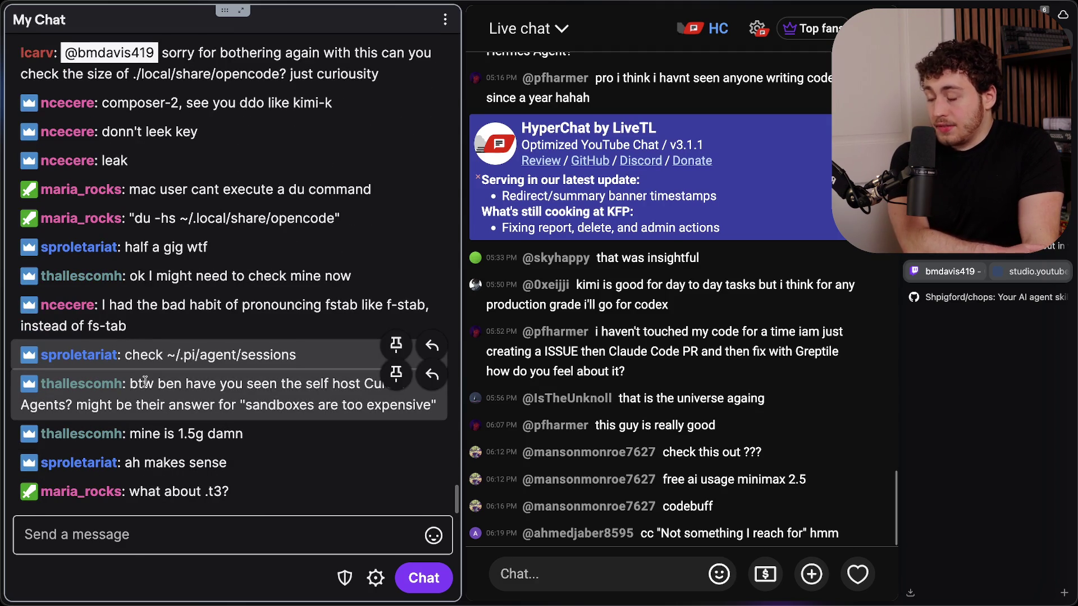
drag(143, 384, 309, 400)
click(331, 397)
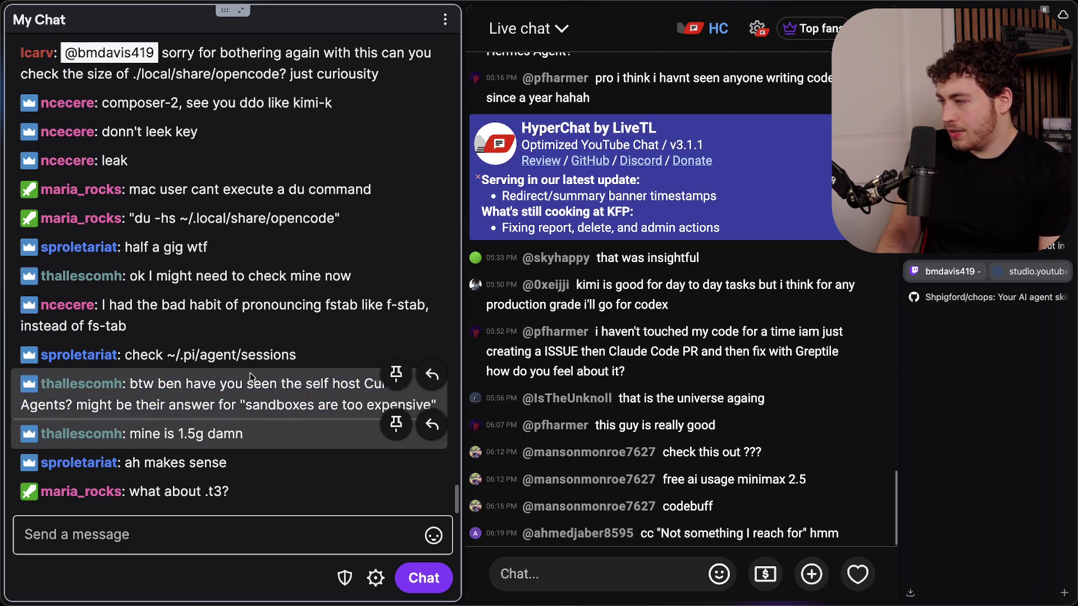
drag(172, 383, 405, 401)
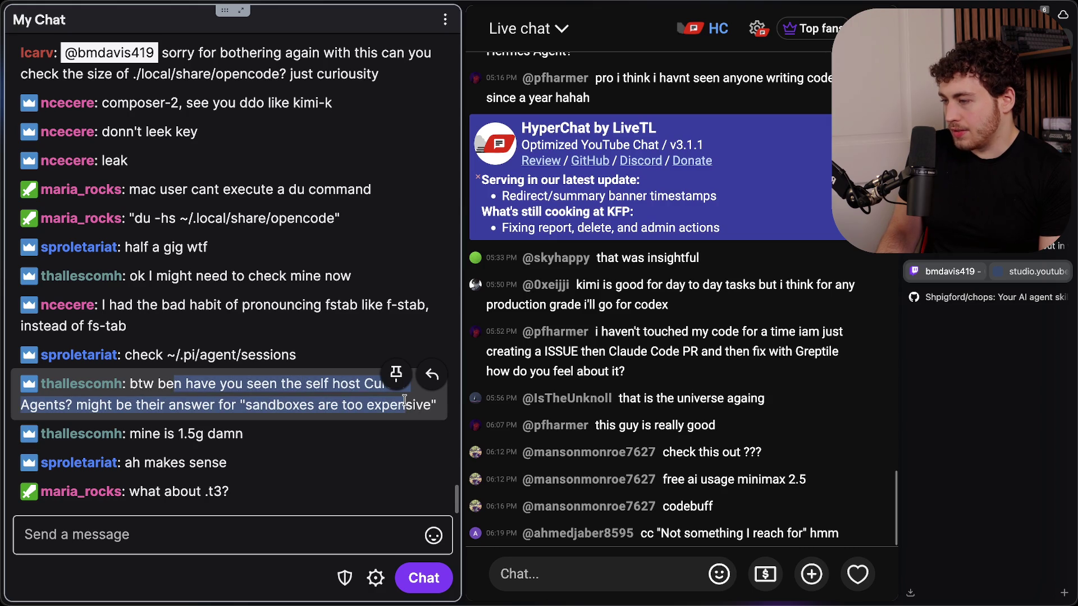
click(437, 405)
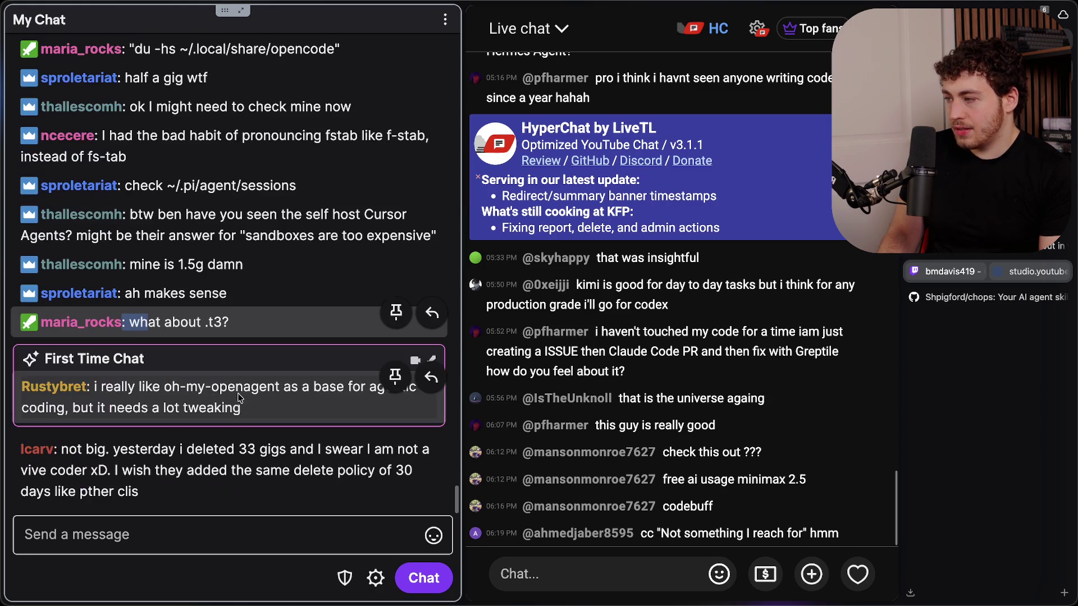
drag(202, 324, 235, 332)
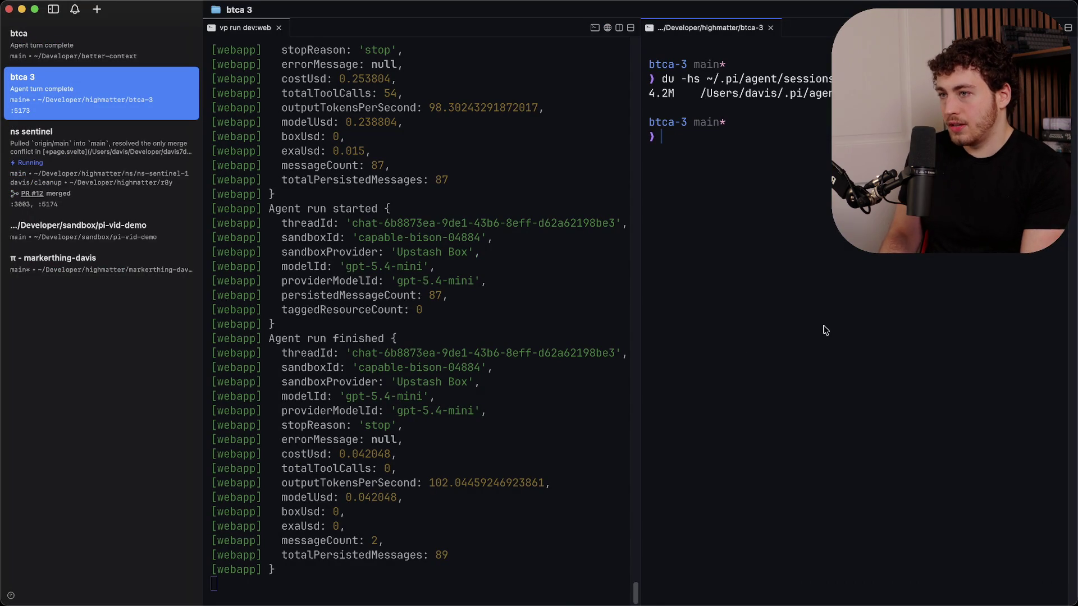
- Rerun the du -hs check with the path changed to ~/.t3, which reports 2.1G
key(Up)
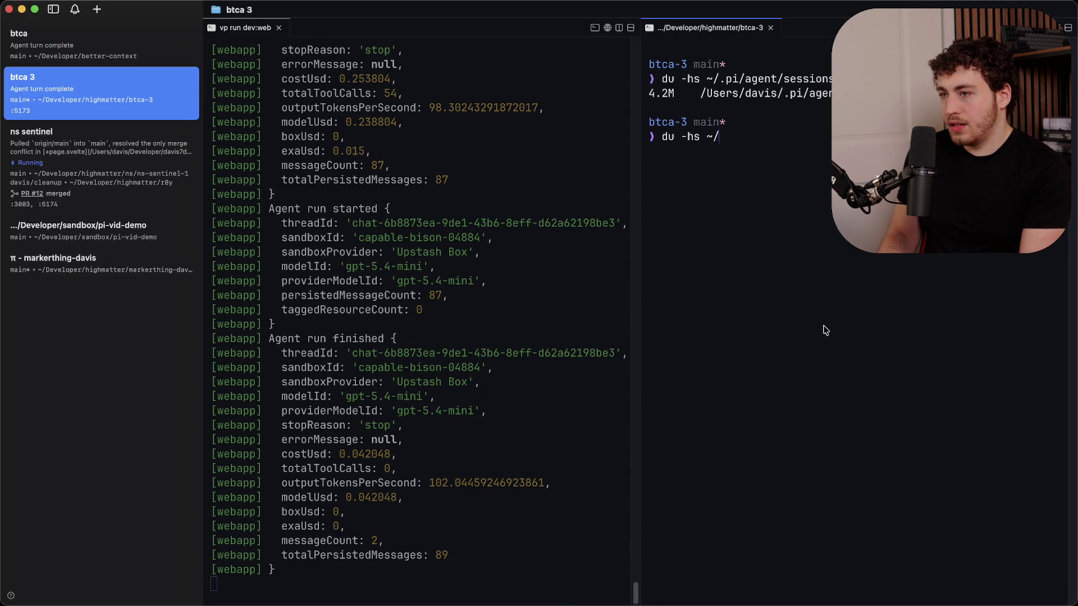
key(Return)
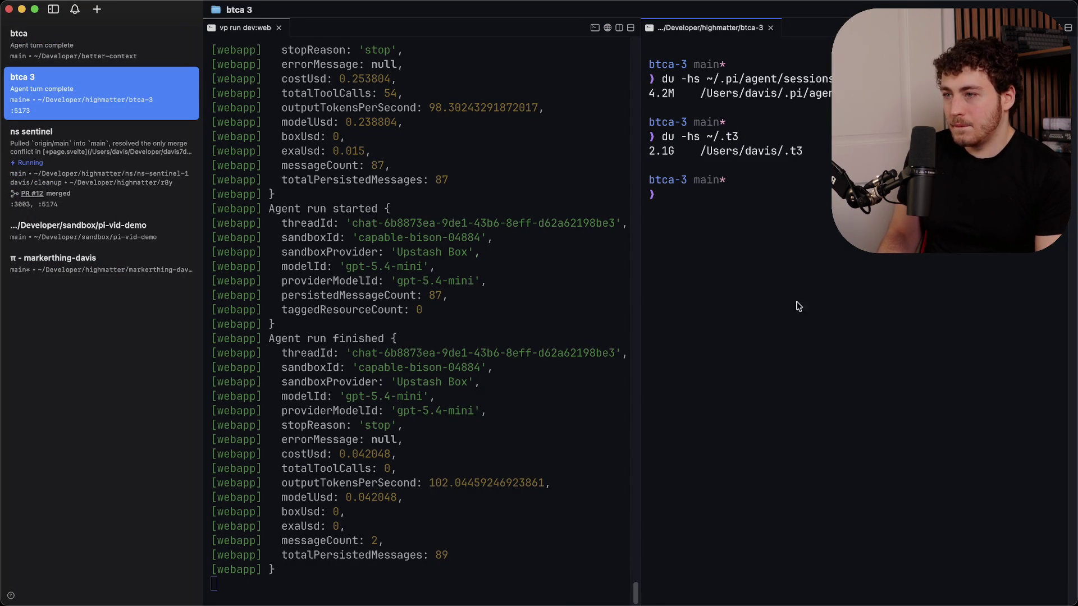
double_click(660, 151)
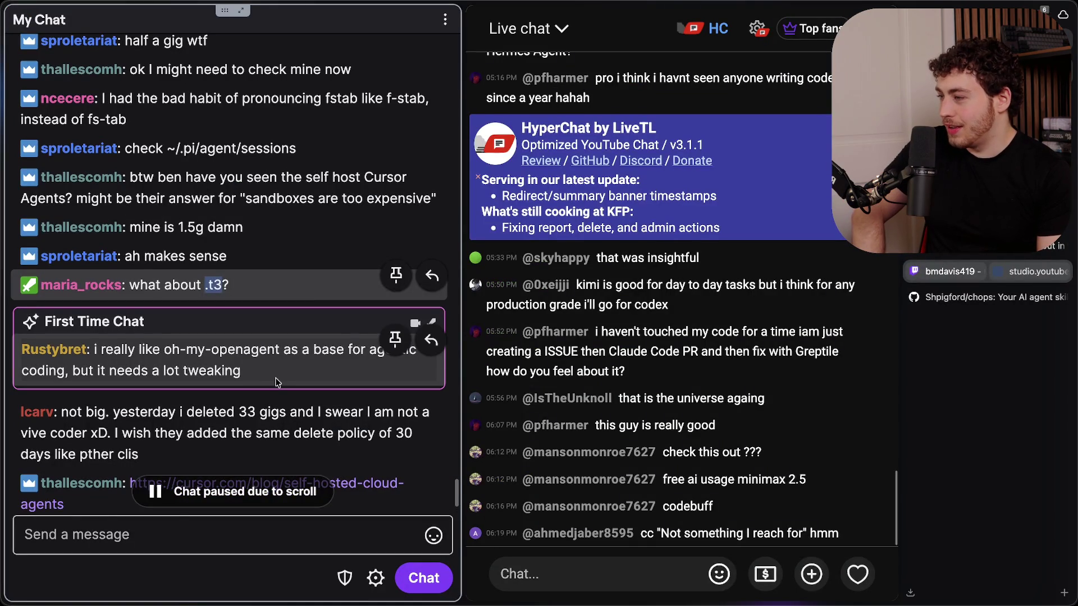
scroll(275, 381, down, 2)
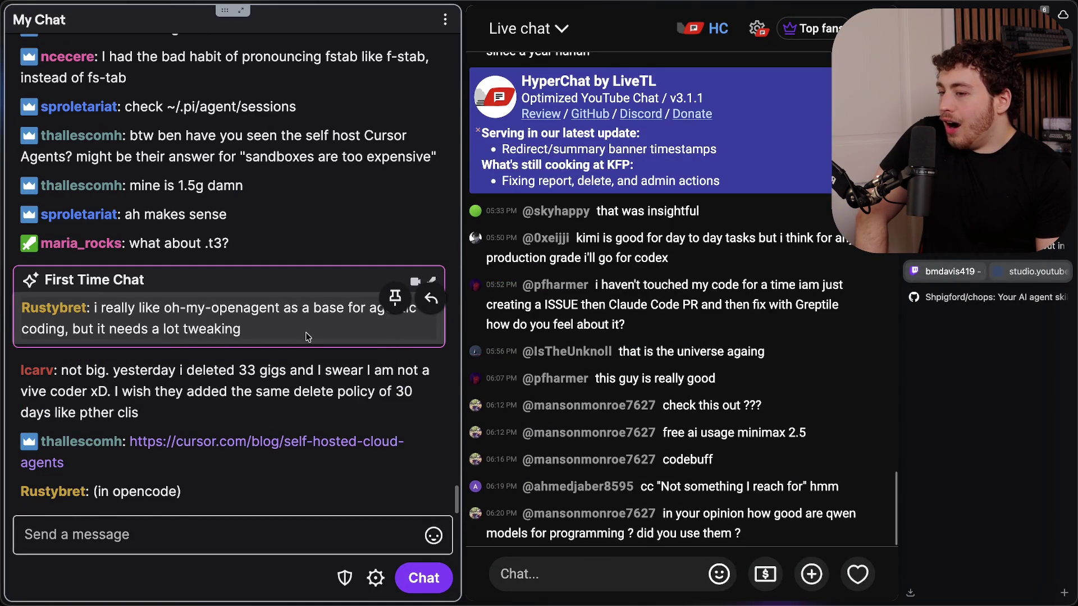
- Open a viewer's linked X post from chat and read its description and list of steps
drag(721, 513, 764, 530)
click(764, 530)
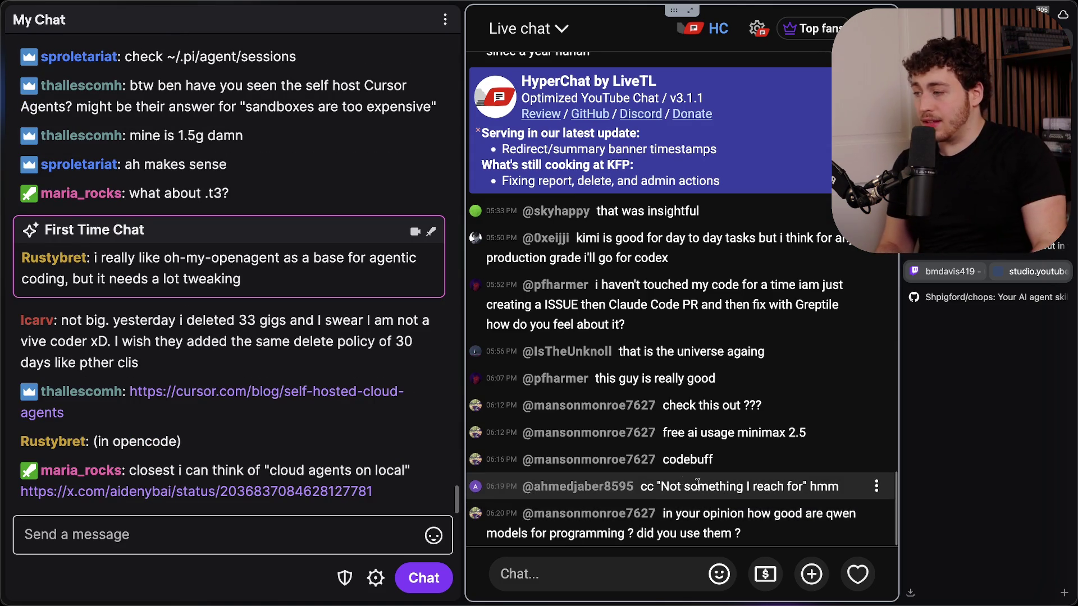
click(297, 493)
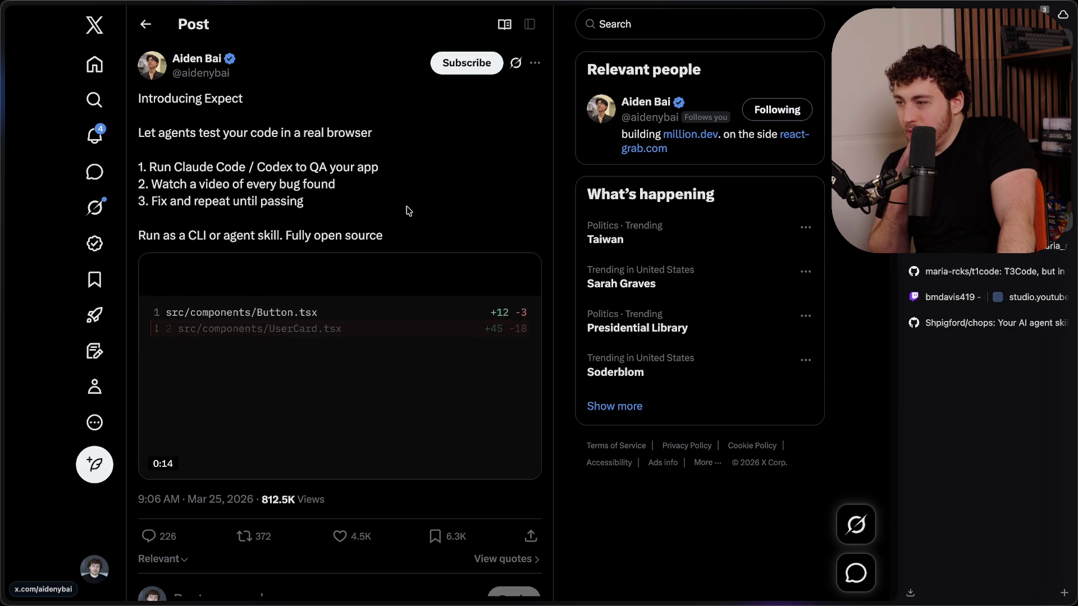
mouse_move(216, 133)
mouse_down()
mouse_move(315, 212)
mouse_move(396, 232)
mouse_up()
mouse_move(250, 132)
mouse_down()
mouse_move(395, 221)
mouse_move(415, 247)
mouse_up()
click(414, 247)
mouse_move(188, 98)
mouse_down()
mouse_move(315, 219)
mouse_move(400, 261)
mouse_up()
drag(140, 115, 396, 235)
click(397, 235)
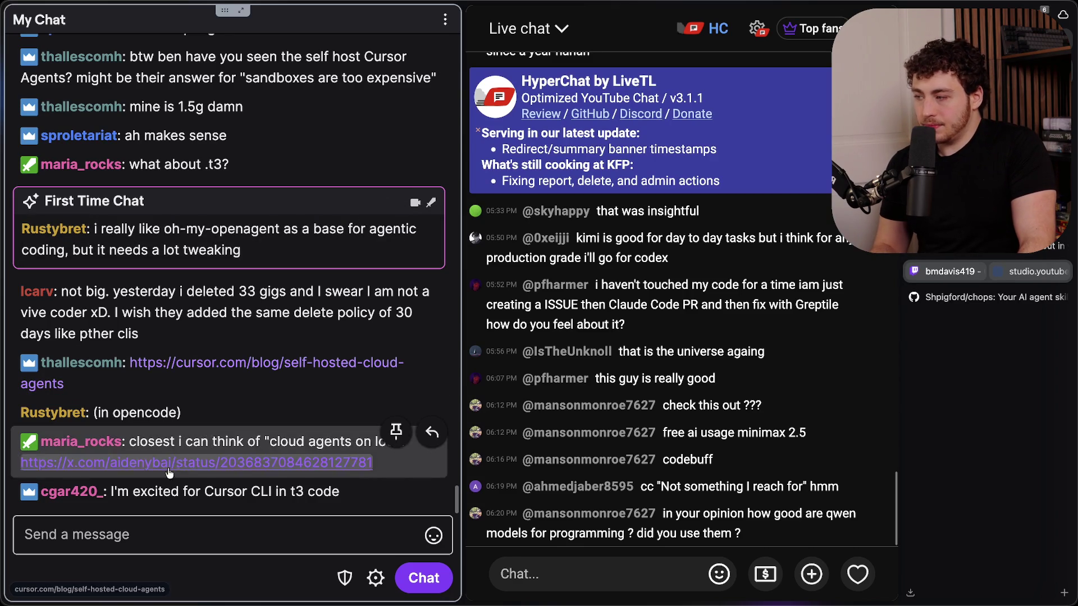
- Highlight the chat message about using Cursor CLI inside T3 Code
drag(141, 492, 303, 498)
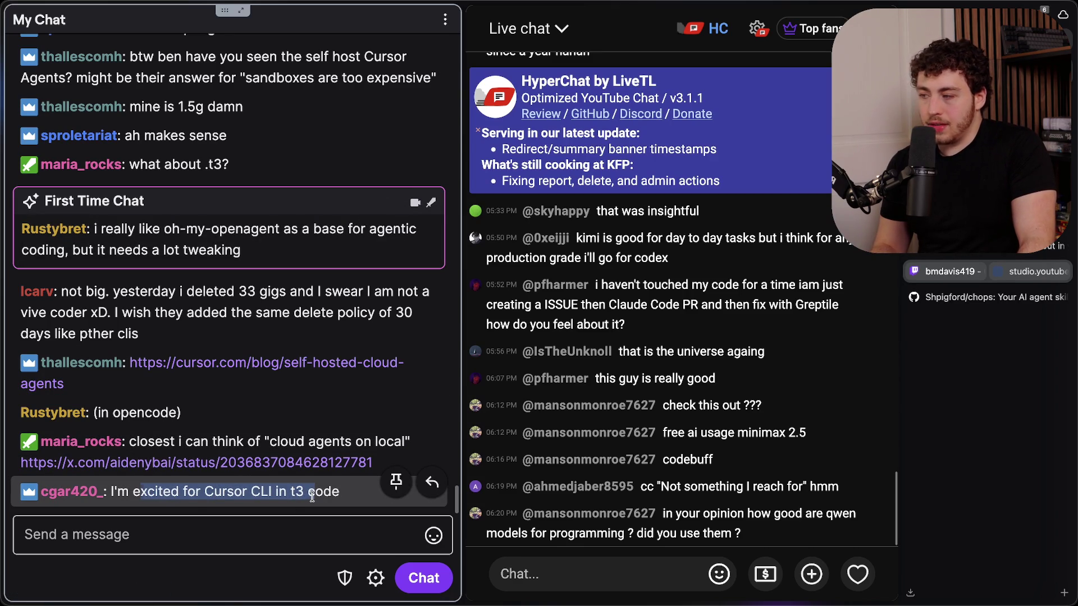
click(312, 497)
drag(200, 495, 314, 497)
click(314, 497)
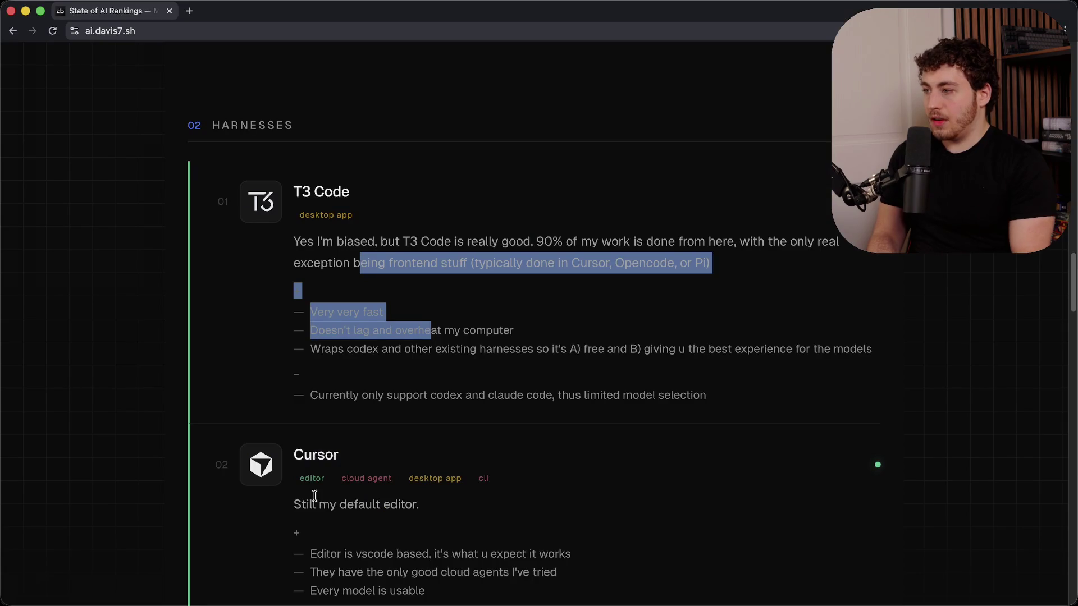
- Deselect the T3 Code ranking entry, scroll the rankings page down, and switch away
click(660, 303)
scroll(533, 339, down, 1)
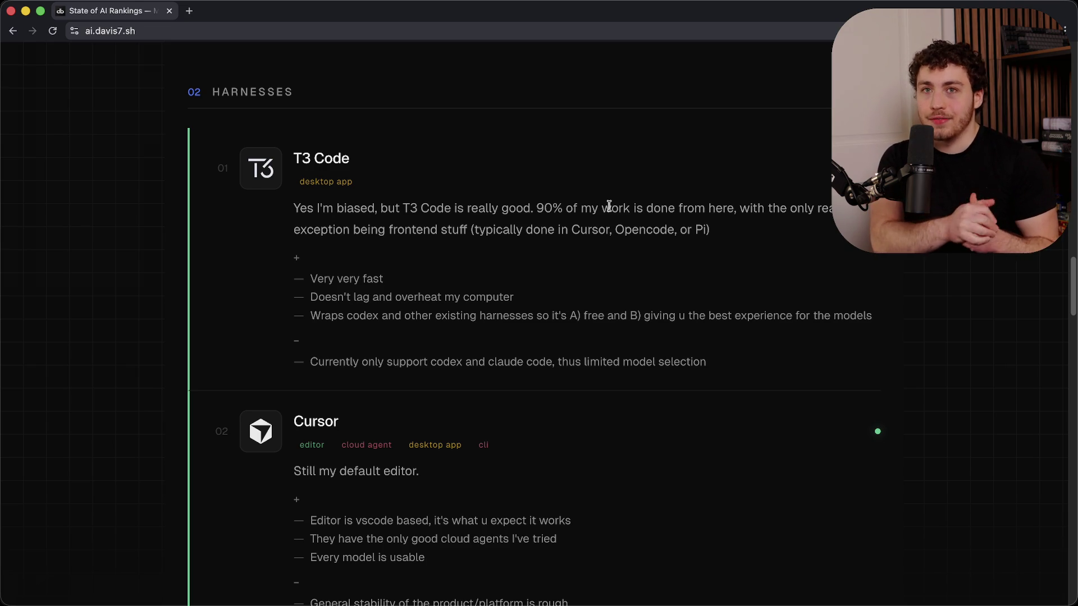
key(super+Tab)
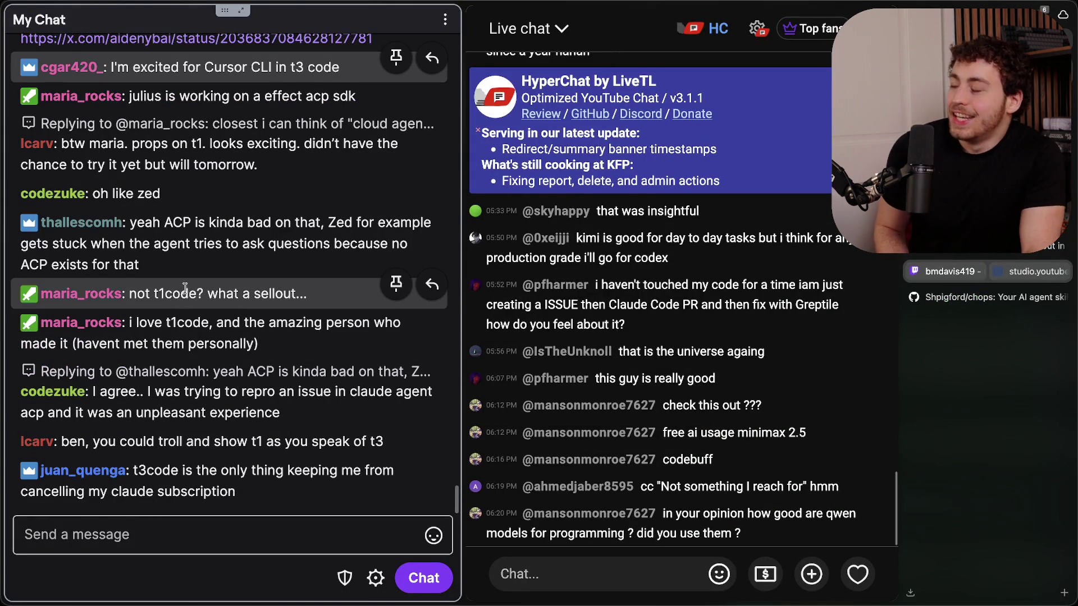
- Read chat messages about t1code, including the suggestion to show t1, then switch to Terminal
drag(143, 295, 266, 290)
click(266, 288)
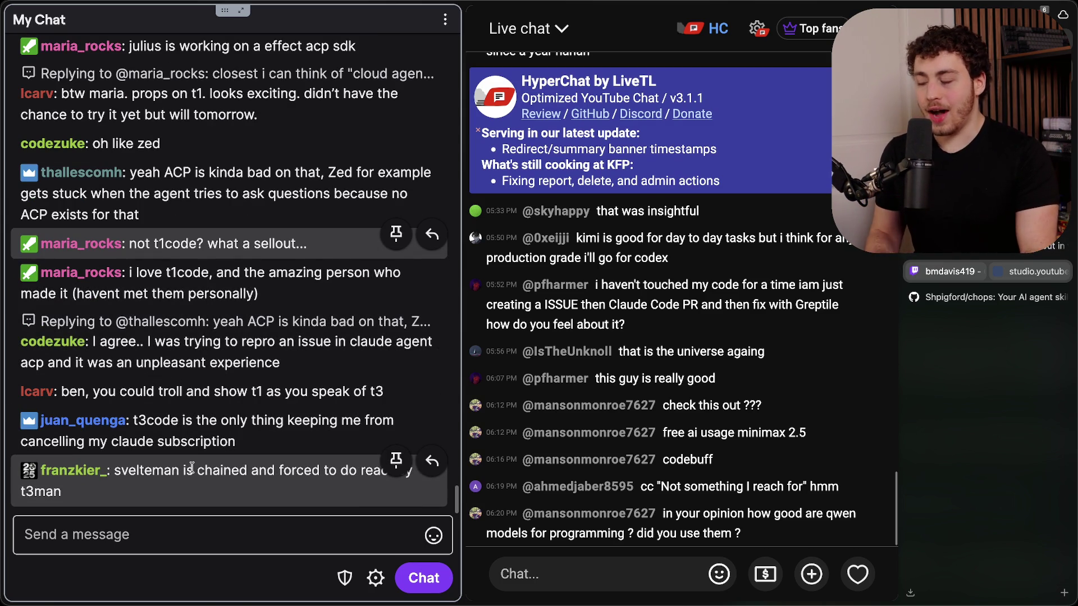
drag(194, 470, 255, 487)
click(256, 487)
drag(191, 470, 210, 484)
click(211, 485)
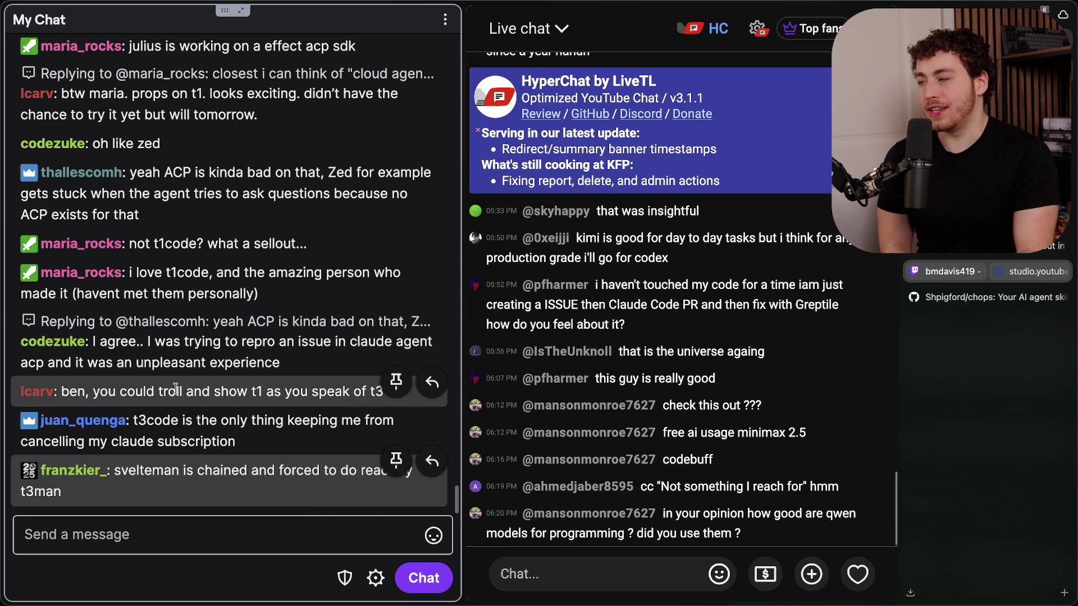
drag(159, 393, 270, 397)
key(super+Tab)
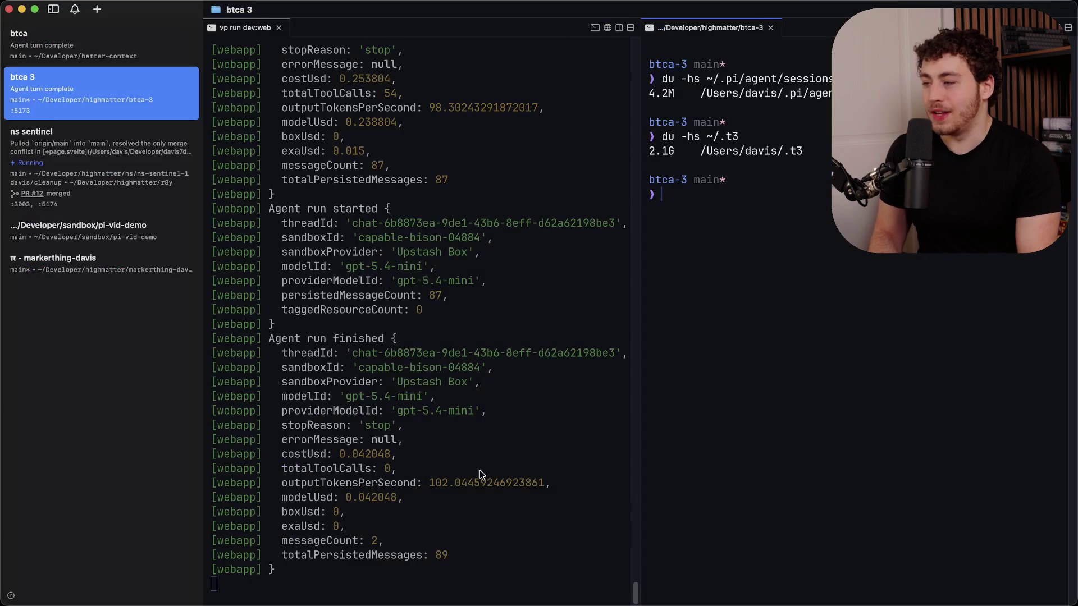
- Open T3 Code's built-in terminal panel with Cmd+J
key(super+Tab)
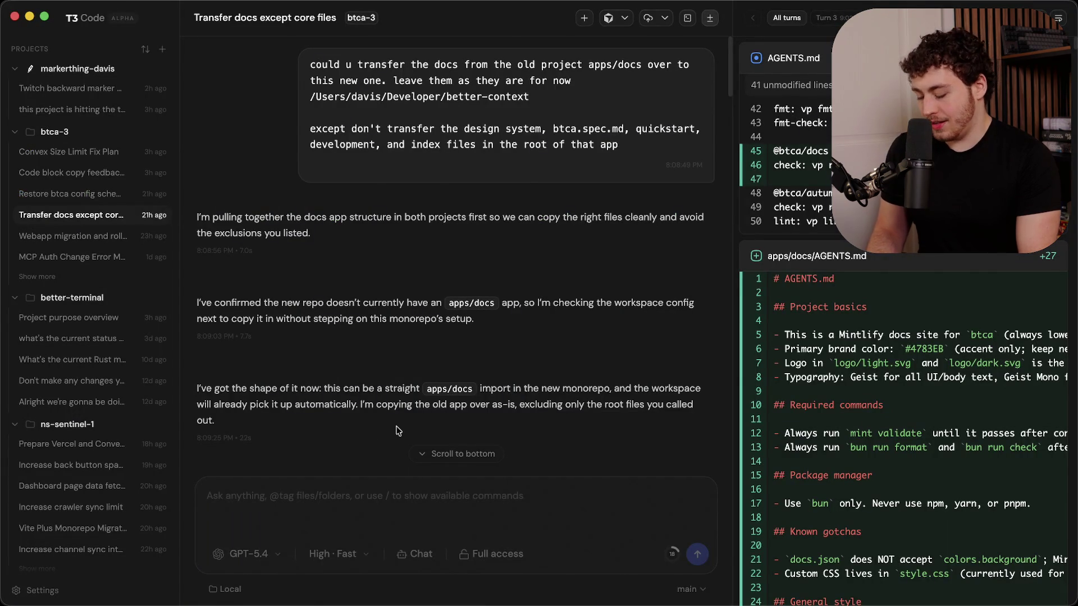
key(super+j)
text(t)
key(BackSpace)
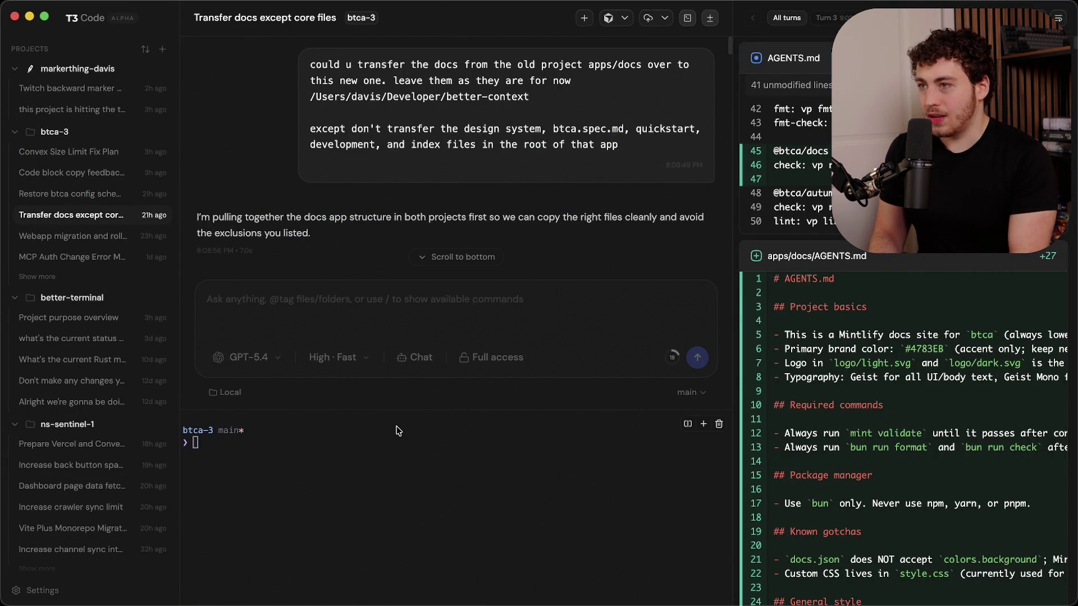
key(super+Tab)
key(super+Tab)
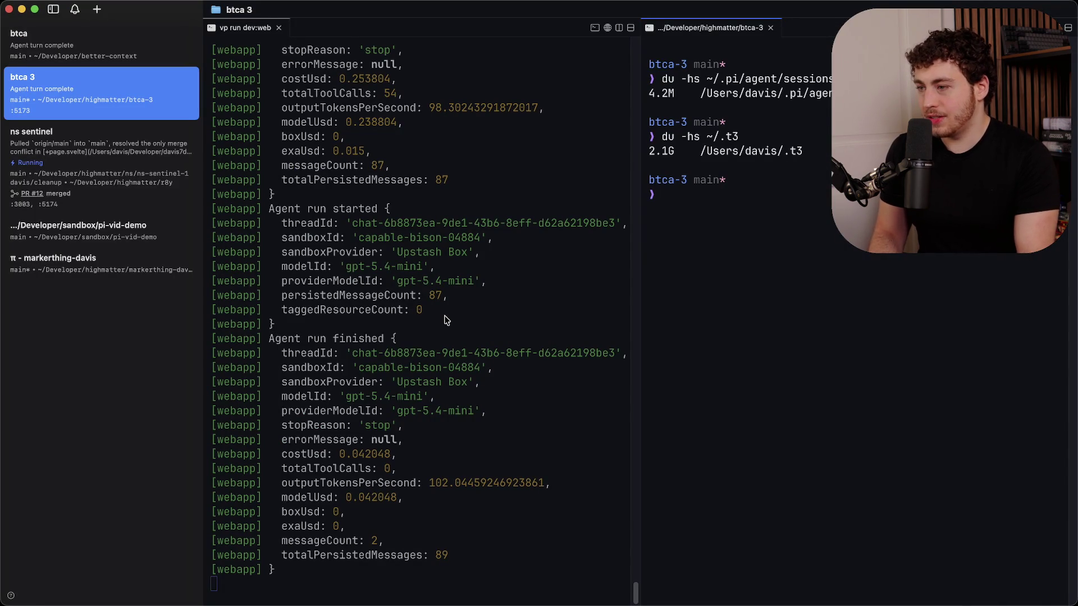
key(super+Tab)
key(super+Tab)
- Run t1code in the terminal, which fails with command not found, and start typing bunx
text(t1code)
key(Return)
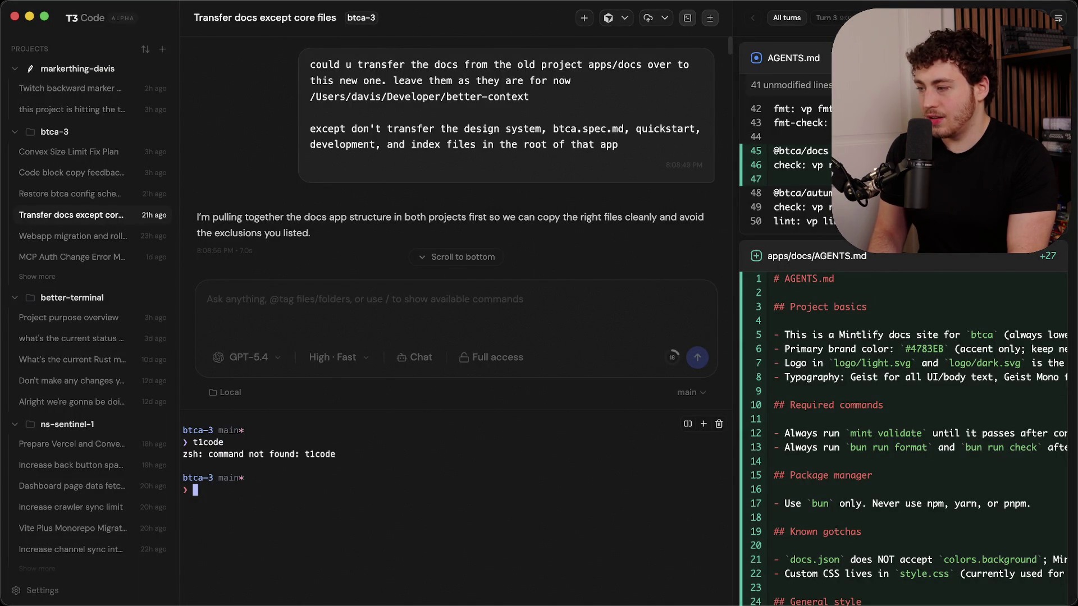
text(bunx)
key(super+Tab)
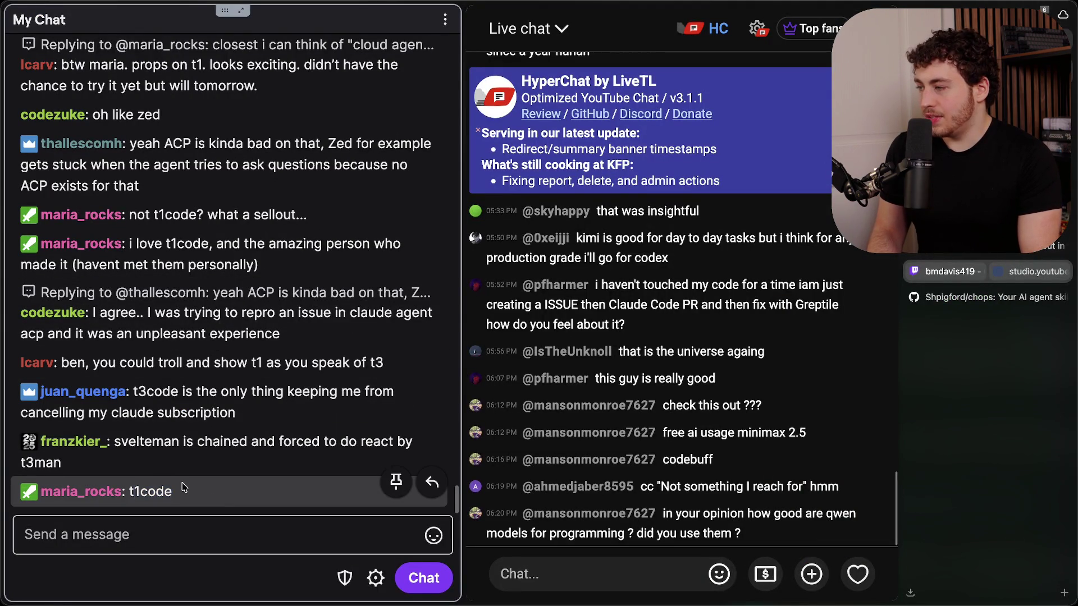
- Copy the viewer's bunx t1code command from chat and run it in T3 Code's terminal
scroll(205, 421, up, 5)
scroll(204, 421, up, 3)
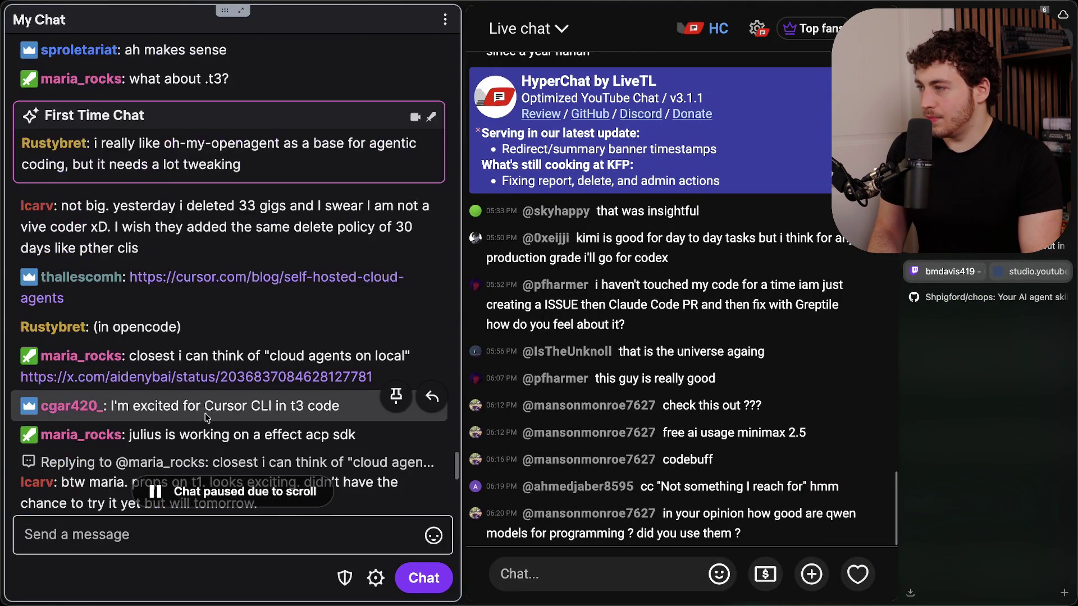
scroll(205, 415, down, 8)
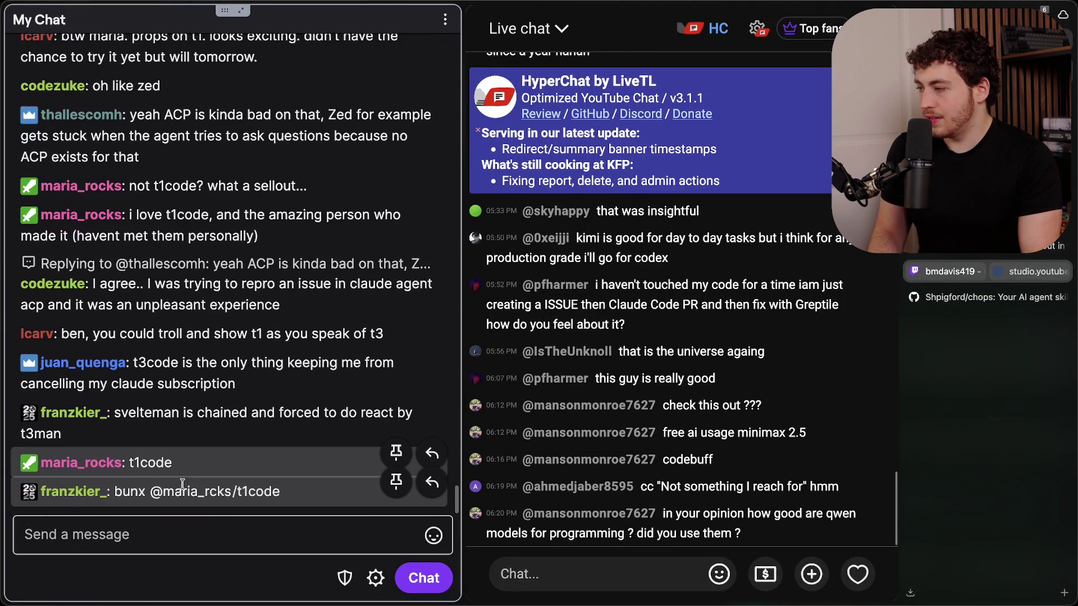
mouse_move(115, 492)
mouse_down()
mouse_move(213, 489)
mouse_move(297, 458)
mouse_up()
key(super+c)
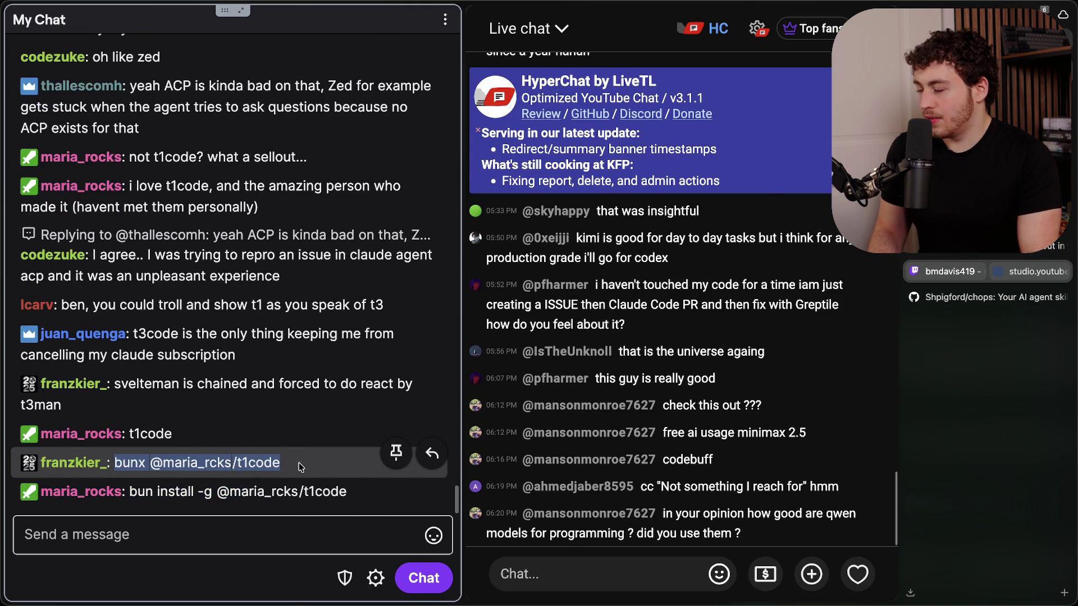
key(super+Tab)
key(BackSpace)
key(BackSpace)
key(BackSpace)
key(super+v)
key(Return)
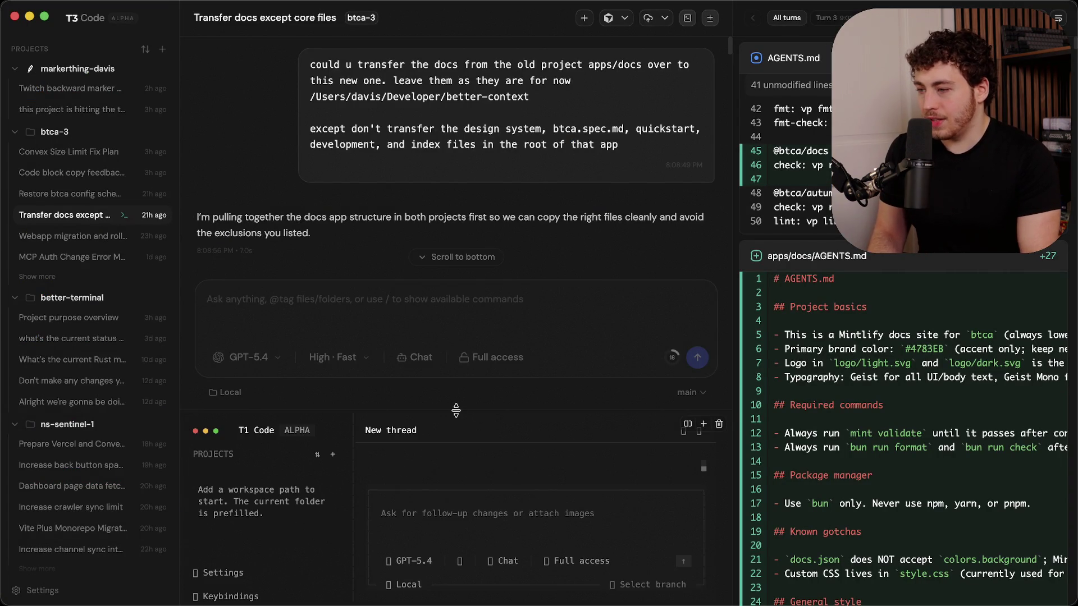
- Enlarge the terminal panel, close the AGENTS.md diff panel, and quit and relaunch T1 Code
drag(456, 411, 476, 138)
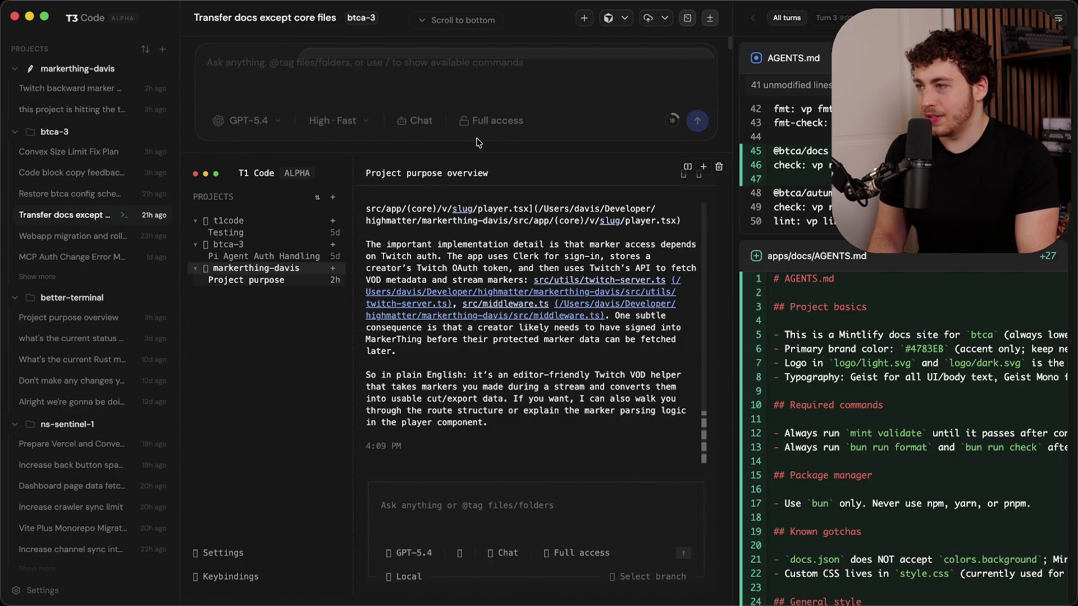
click(716, 20)
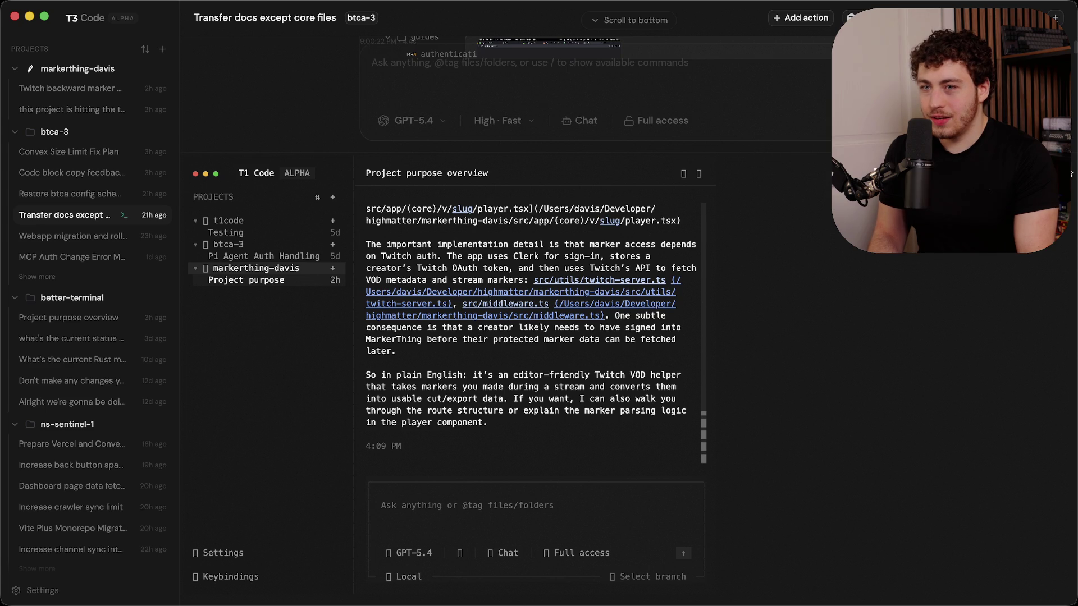
key(ctrl+c)
click(577, 410)
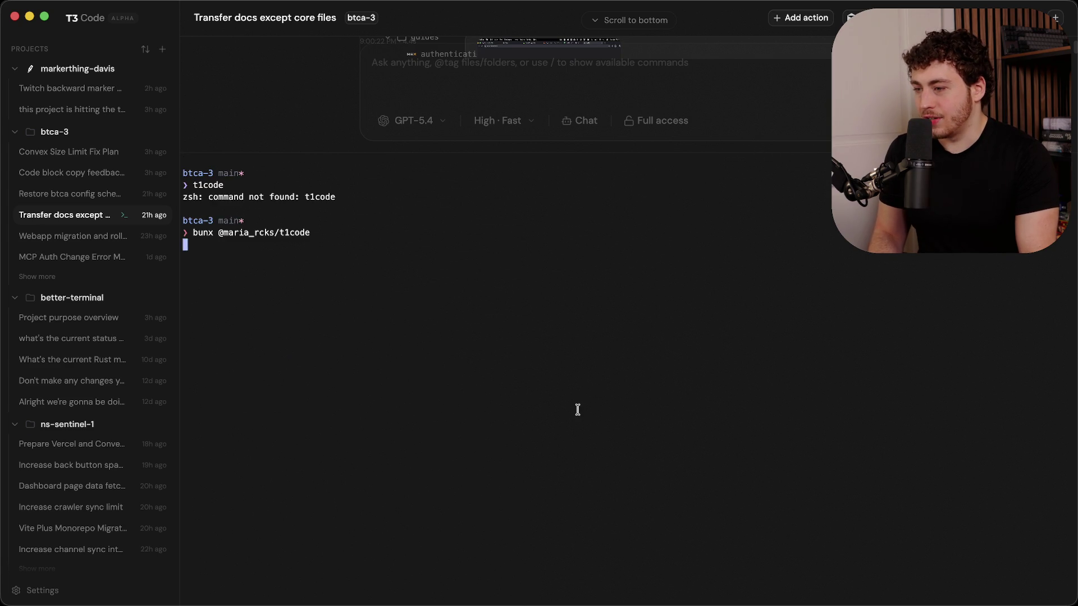
key(Up)
key(Return)
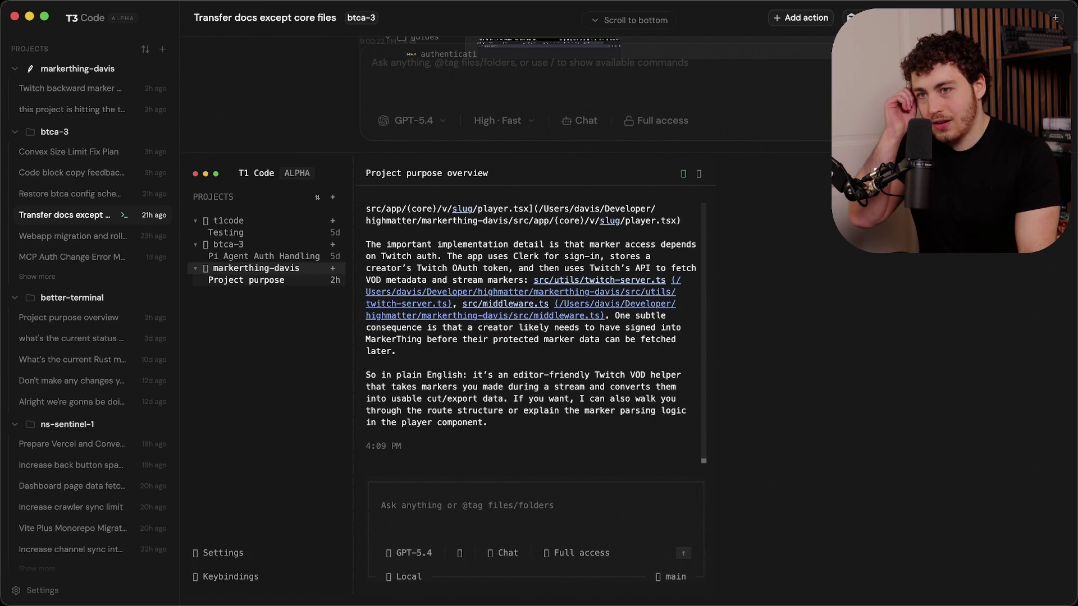
- Reopen the AGENTS.md diff panel and bring up T1 Code's Project purpose overview thread
key(super+d)
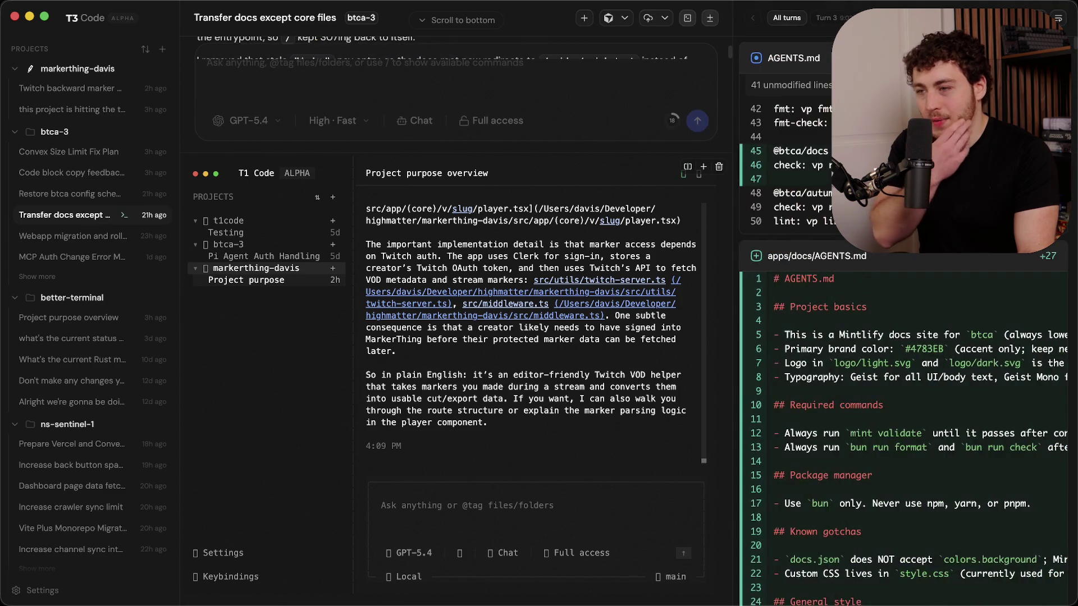
scroll(564, 356, up, 3)
scroll(564, 356, down, 3)
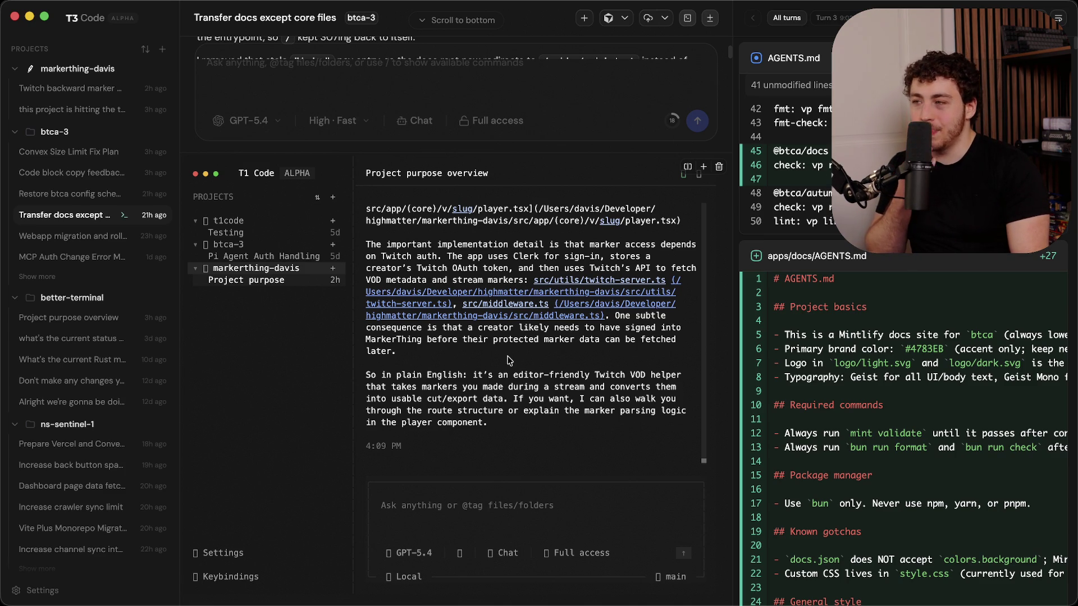
click(440, 86)
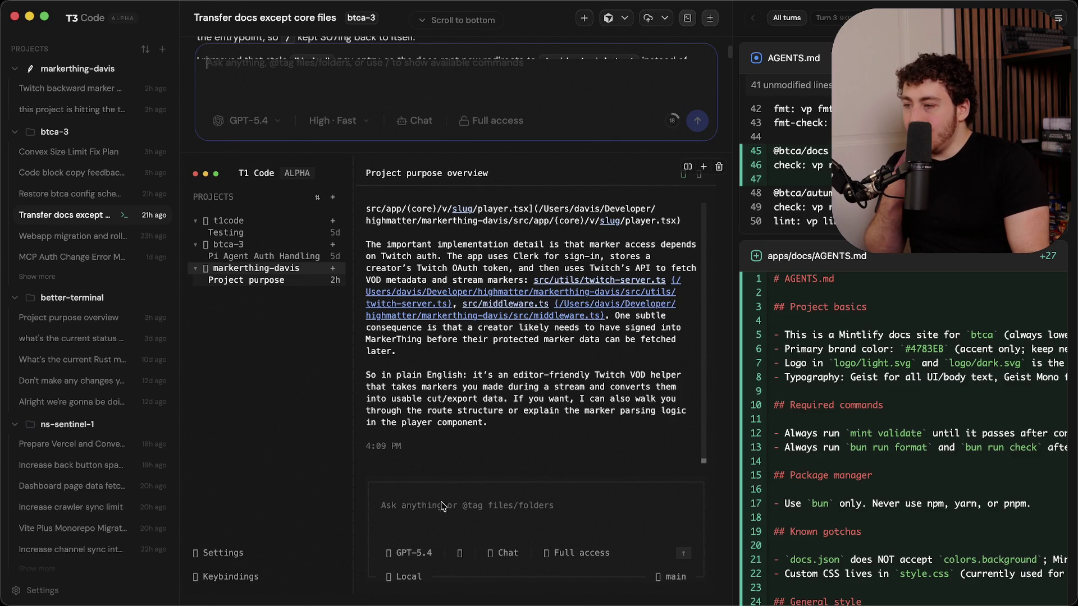
click(442, 506)
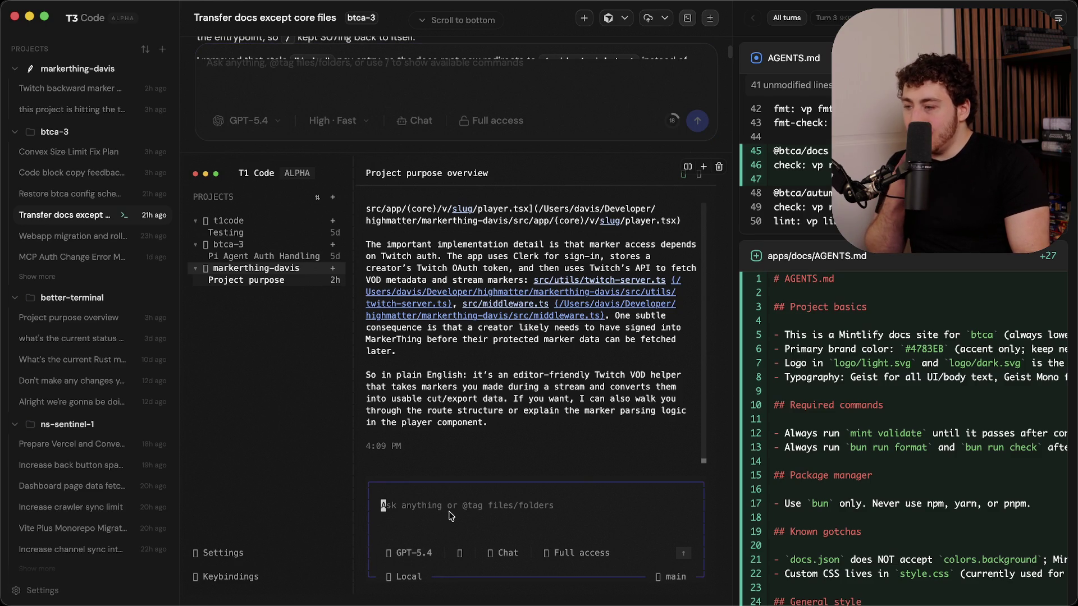
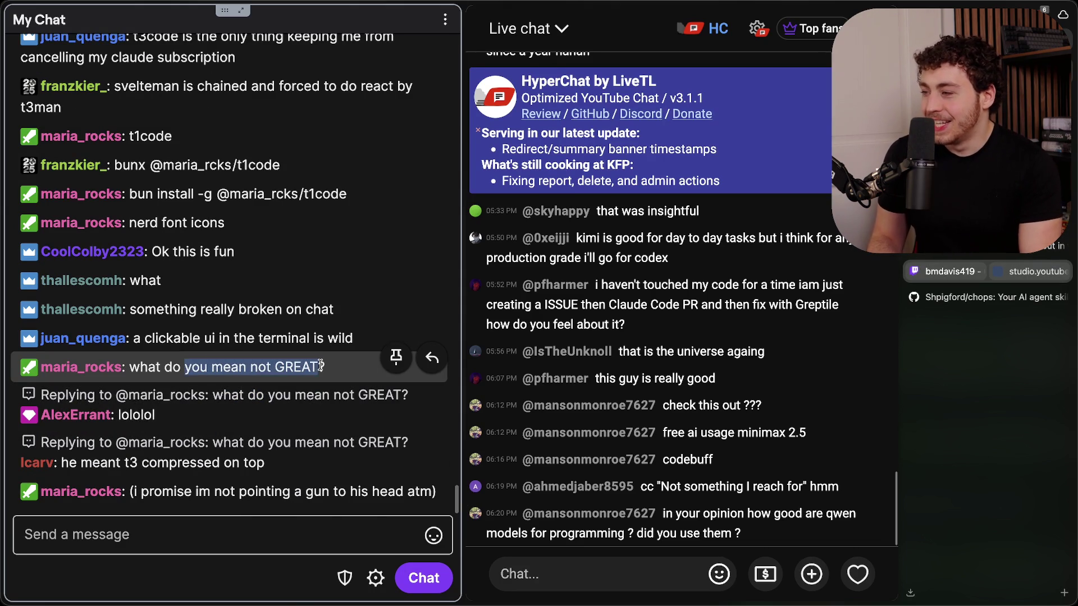
- Highlight and clear several viewer messages, including the terminal UI comment, then switch to T3 Code
drag(197, 492, 313, 499)
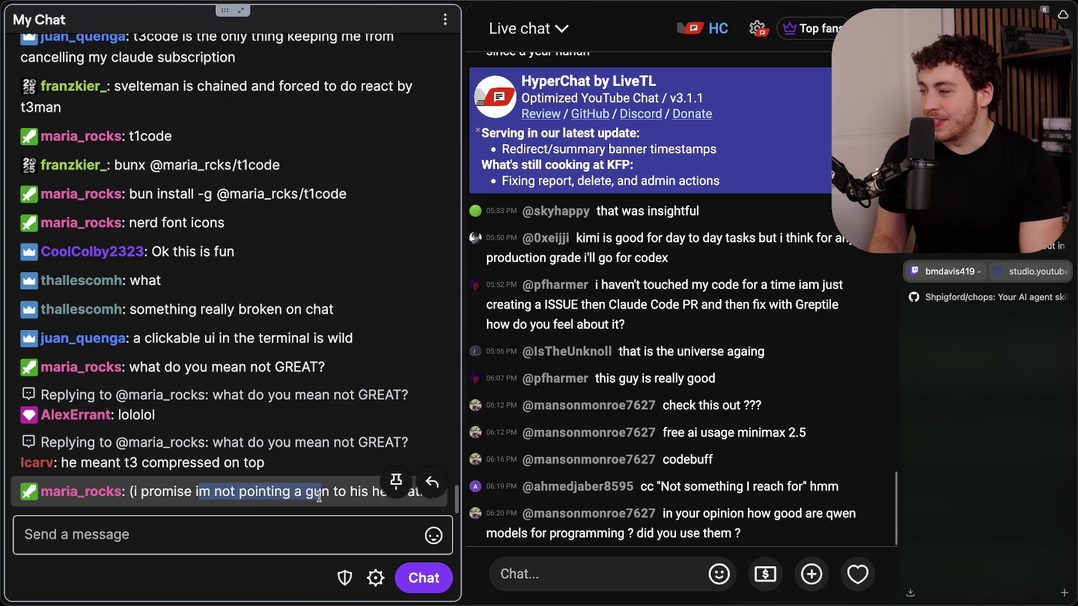
click(315, 497)
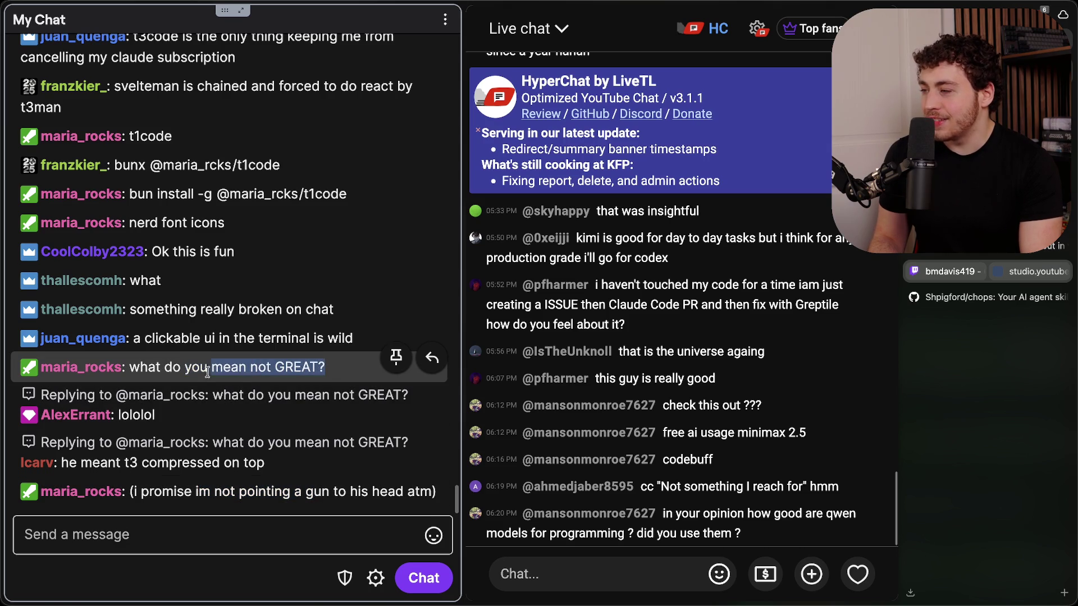
mouse_move(179, 367)
mouse_down()
mouse_move(331, 368)
mouse_move(188, 369)
mouse_move(329, 371)
mouse_move(330, 381)
mouse_move(331, 263)
mouse_up()
mouse_move(194, 264)
mouse_down()
mouse_move(208, 273)
mouse_move(323, 261)
mouse_move(333, 287)
mouse_up()
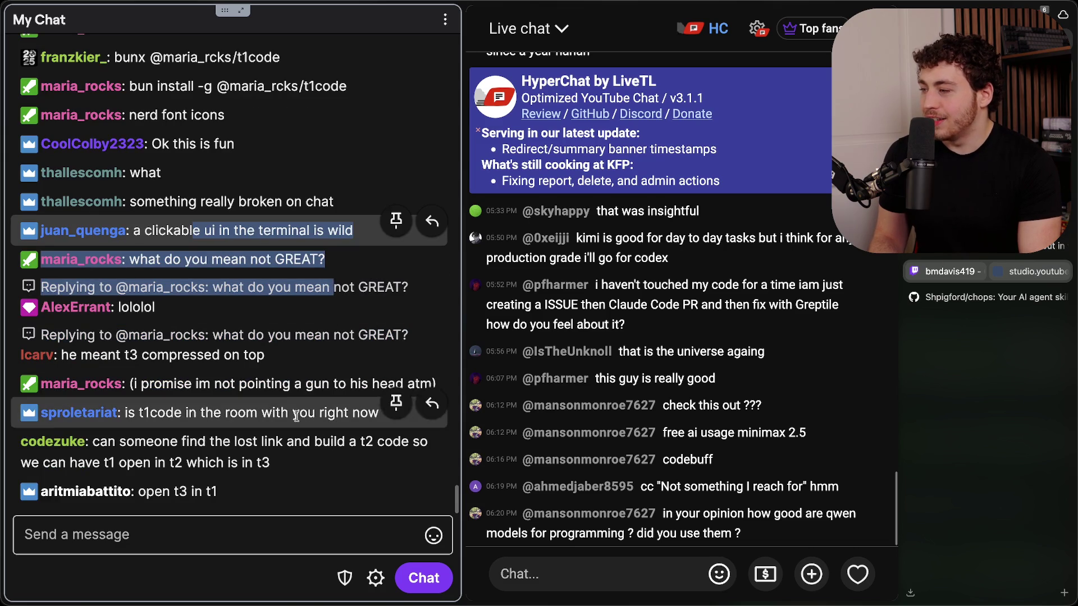
click(291, 490)
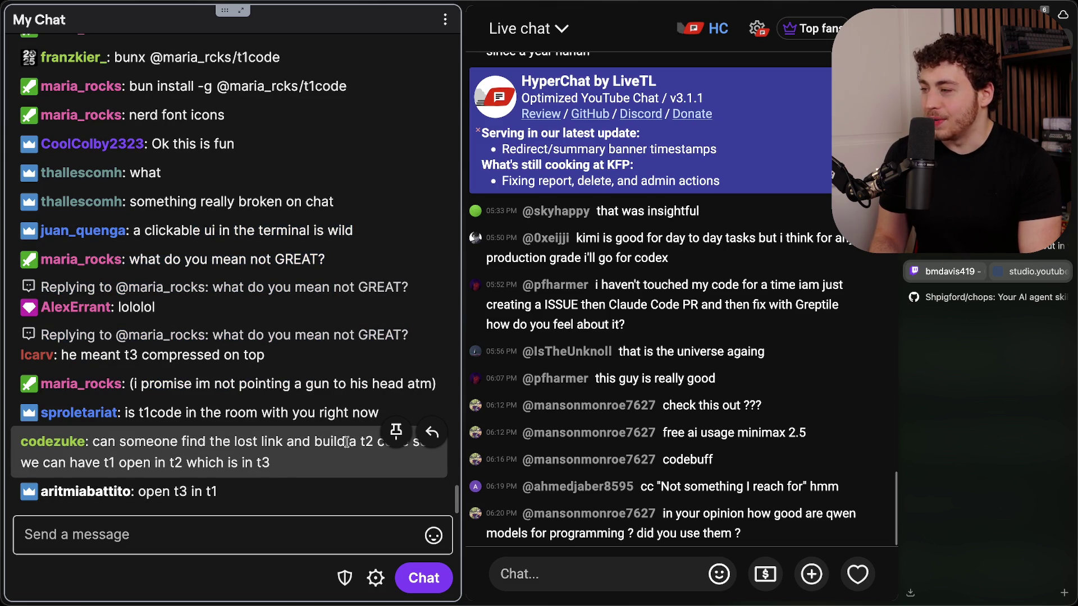
key(super+Tab)
key(super+Tab)
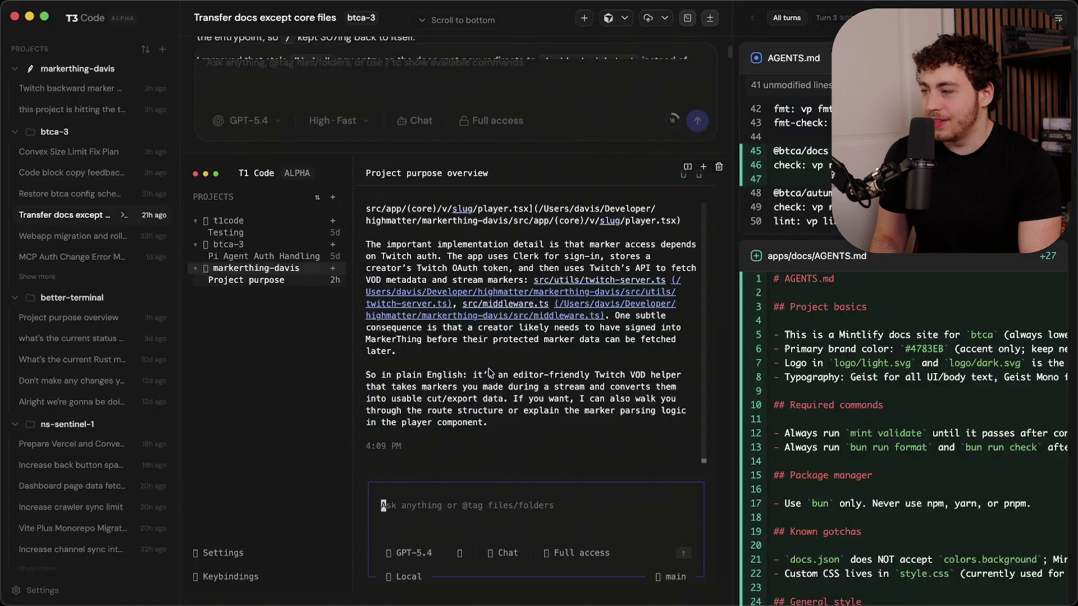
- Quit the t1code demo, close the embedded terminal pane, and switch to the terminal window
key(ctrl+c)
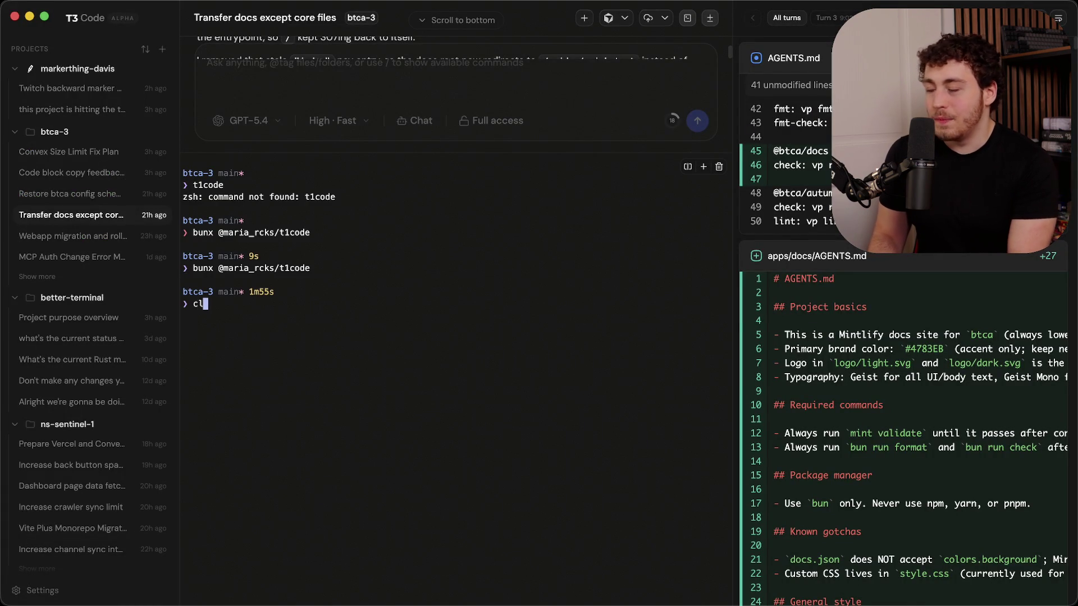
click(719, 168)
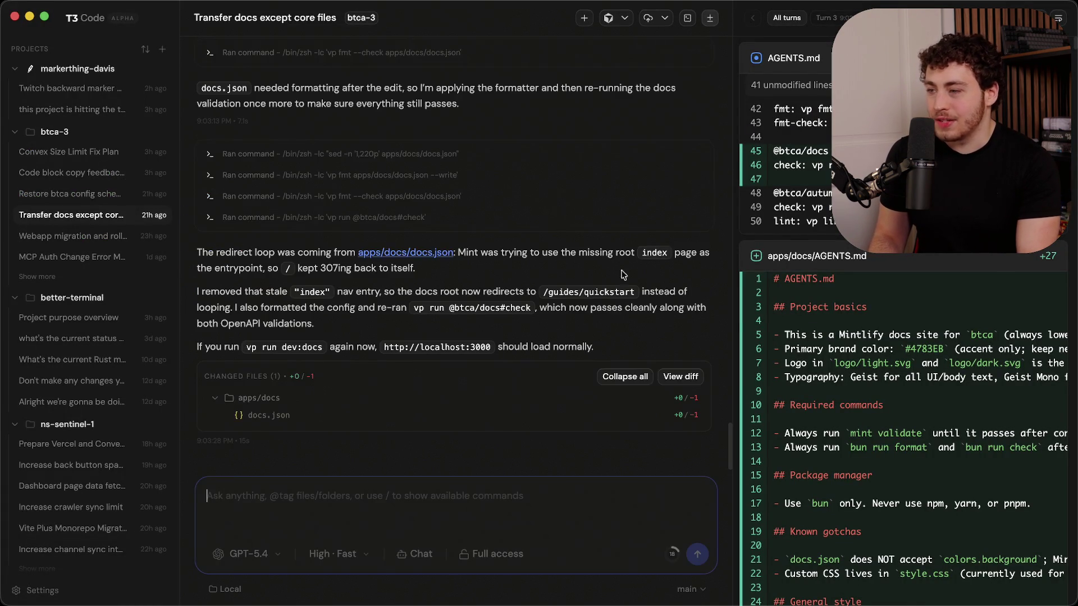
key(super+Tab)
key(super+Tab)
key(super+Tab)
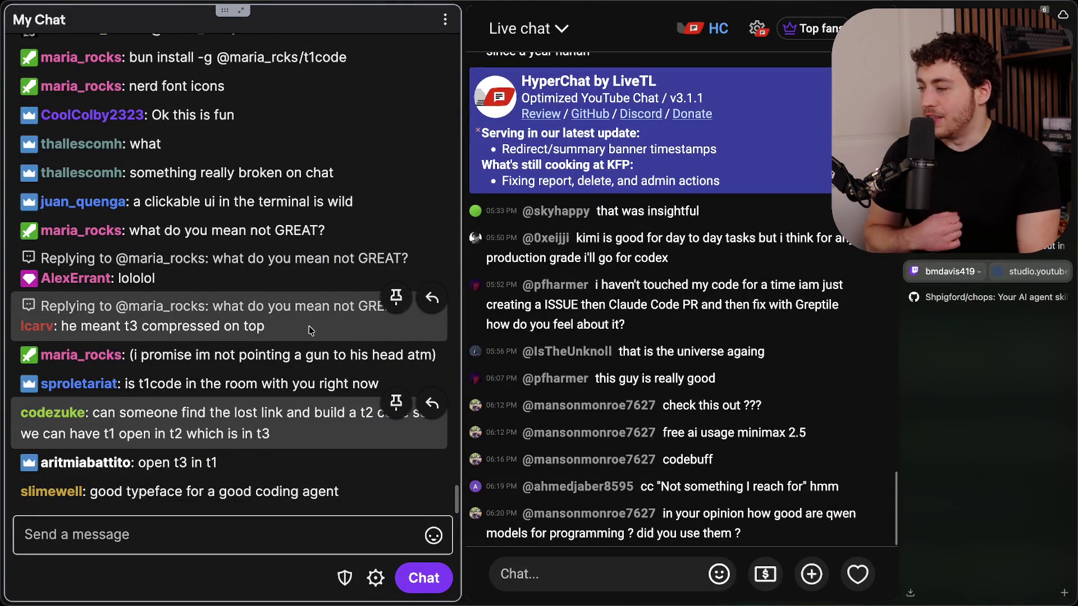
key(super+Tab)
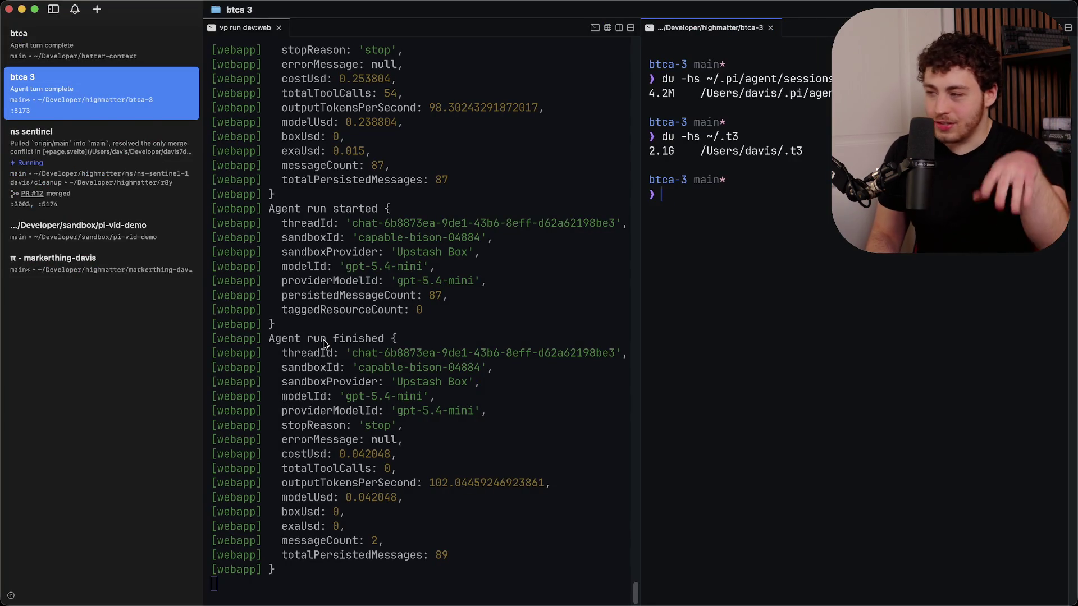
- Bring up the browser's State of AI Rankings page and scroll down to the Cursor and Pi entries
key(super+Tab)
key(super+Tab)
scroll(515, 388, down, 6)
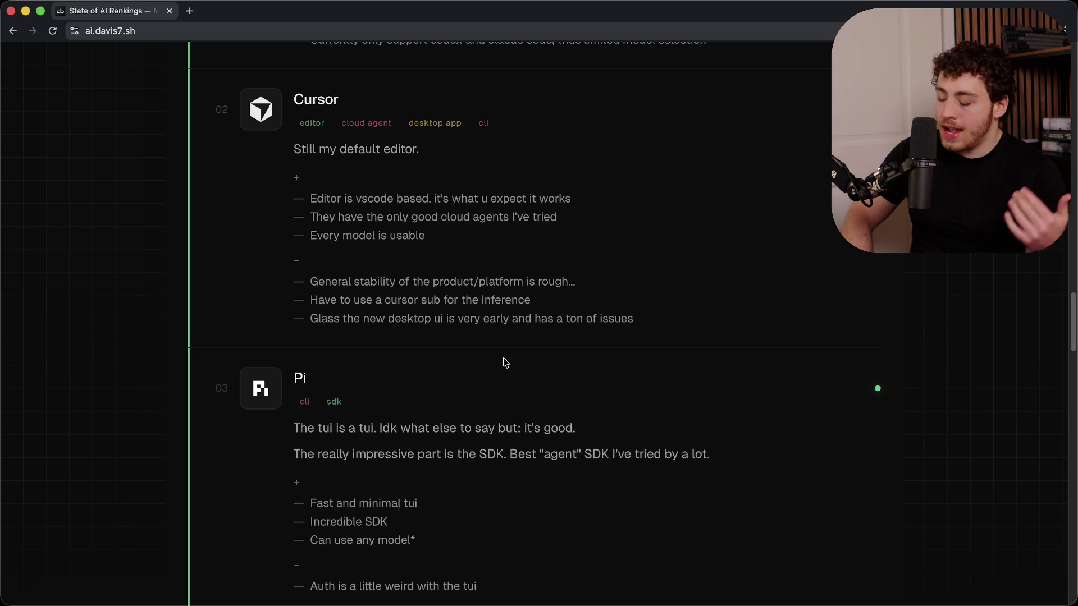
- Glance at AGENTS.md in Cursor, toggling the agent panel, then return to the rankings page
key(super+Tab)
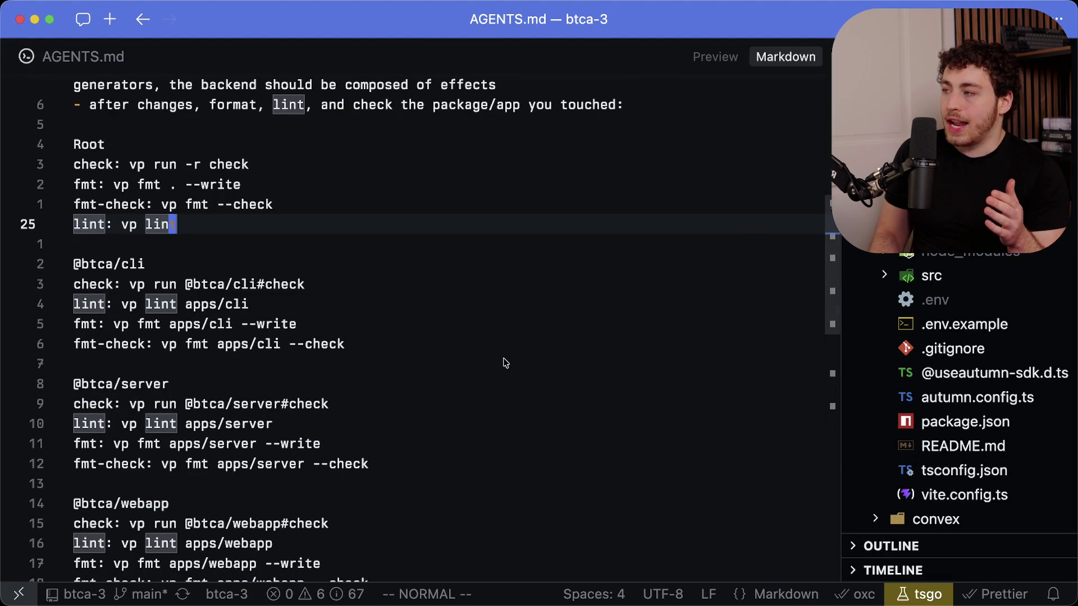
key(super+i)
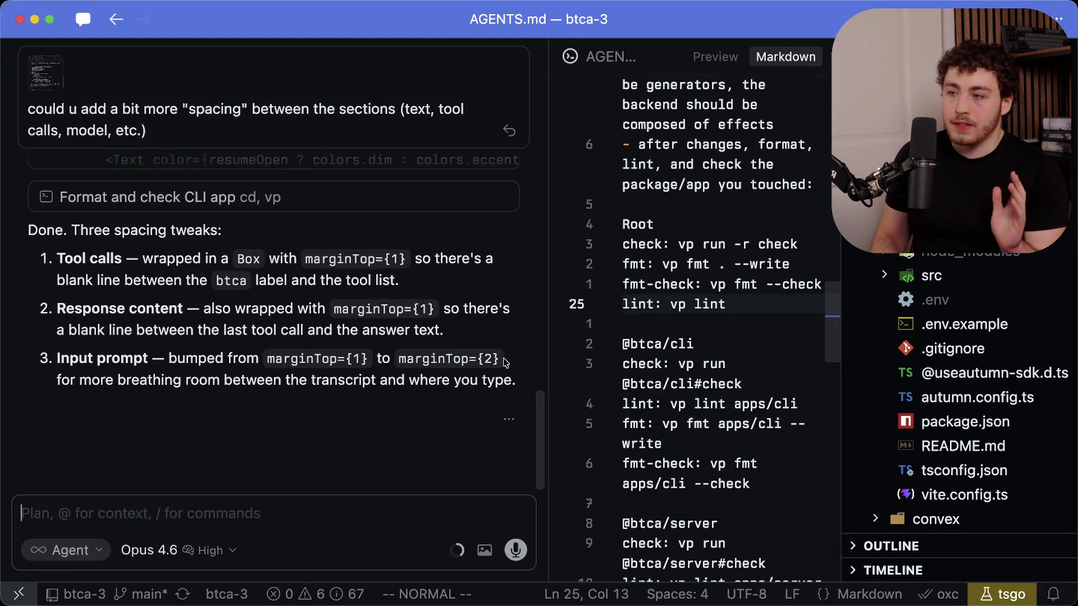
key(super+i)
key(super+Tab)
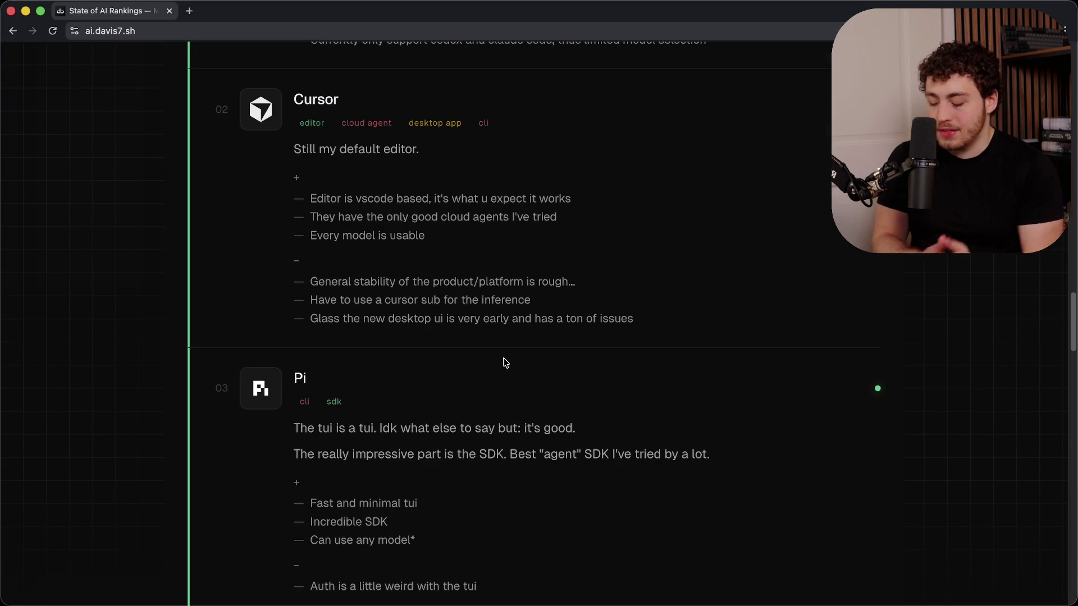
- In a new tab, enter 'cur' and open Cursor's MCP docs on configuring mcp.json
key(ctrl+t)
text(co)
key(BackSpace)
key(BackSpace)
text(ur)
key(Return)
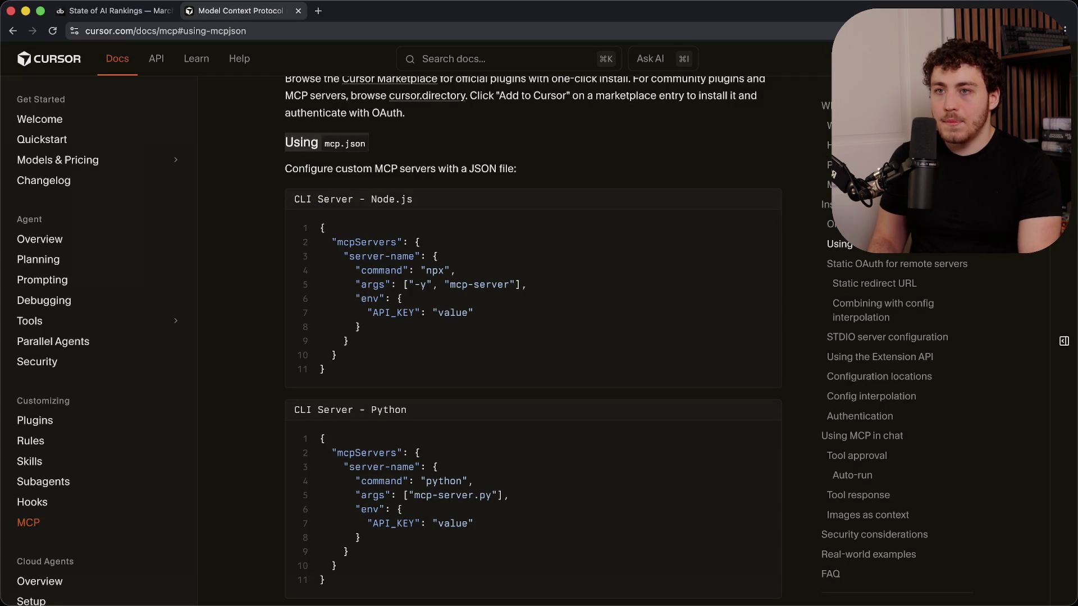
- From the Cursor dashboard's cloud agents list, open the 'Homepage card backgrounds' agent run
click(887, 58)
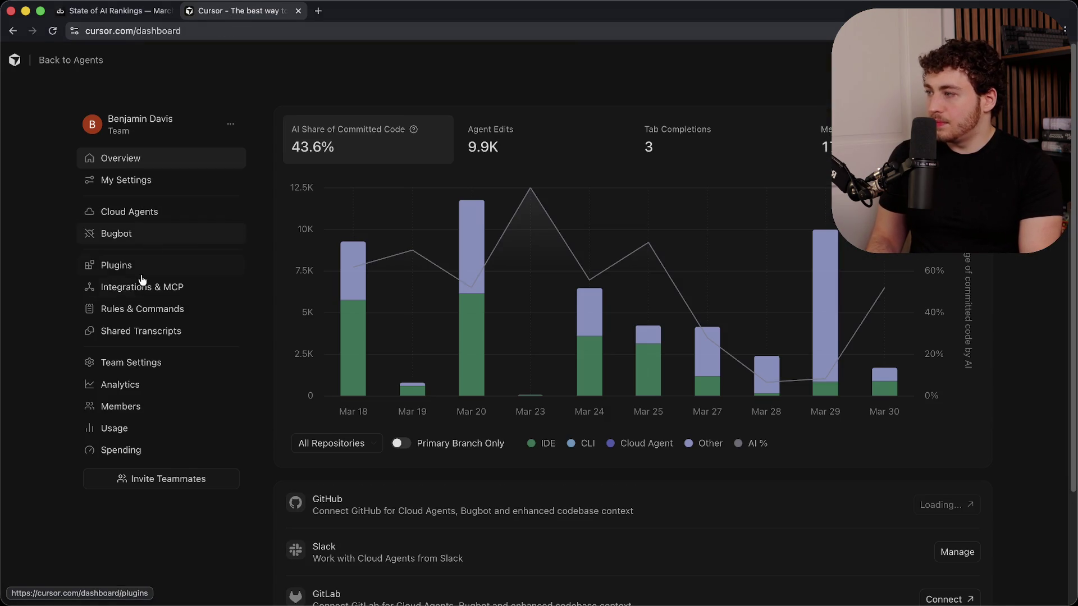
click(66, 60)
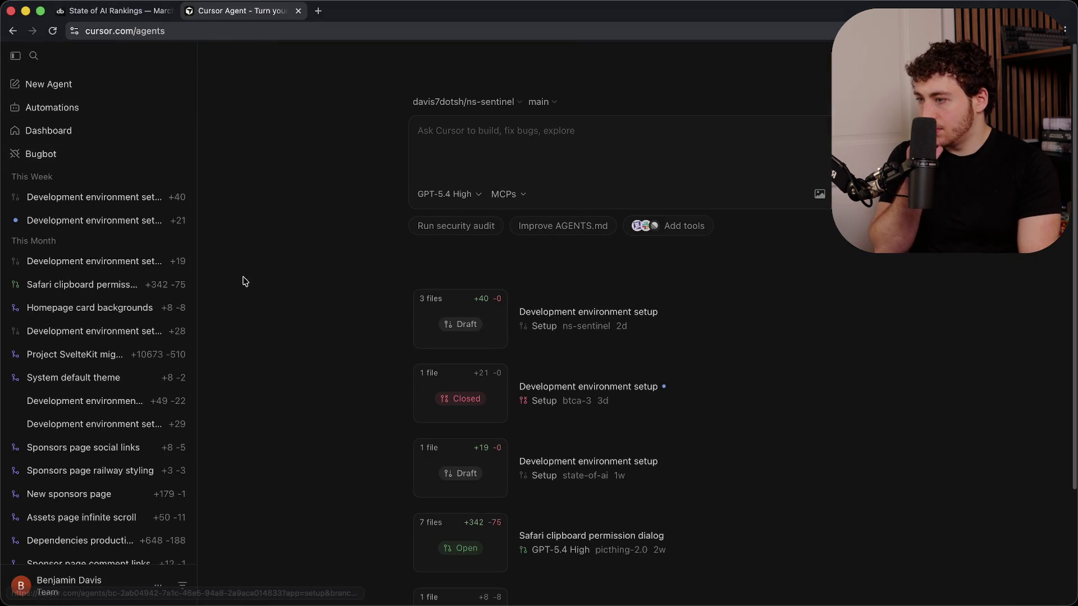
click(91, 316)
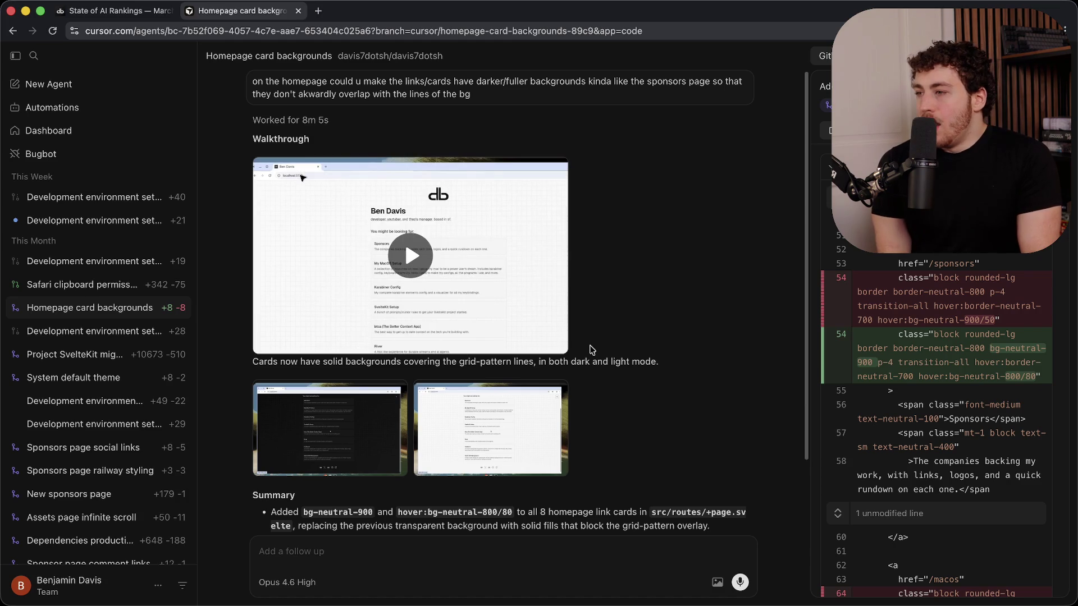
scroll(610, 344, down, 5)
scroll(610, 343, up, 5)
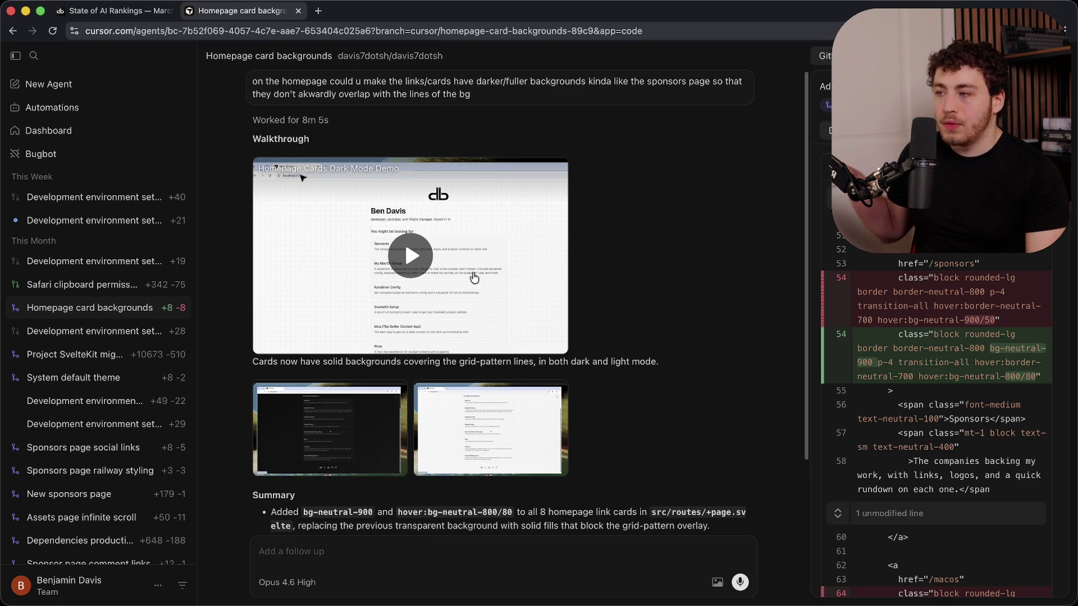
- Play its walkthrough video, skip to 0:10, pause and close it, then return to the rankings tab
click(442, 260)
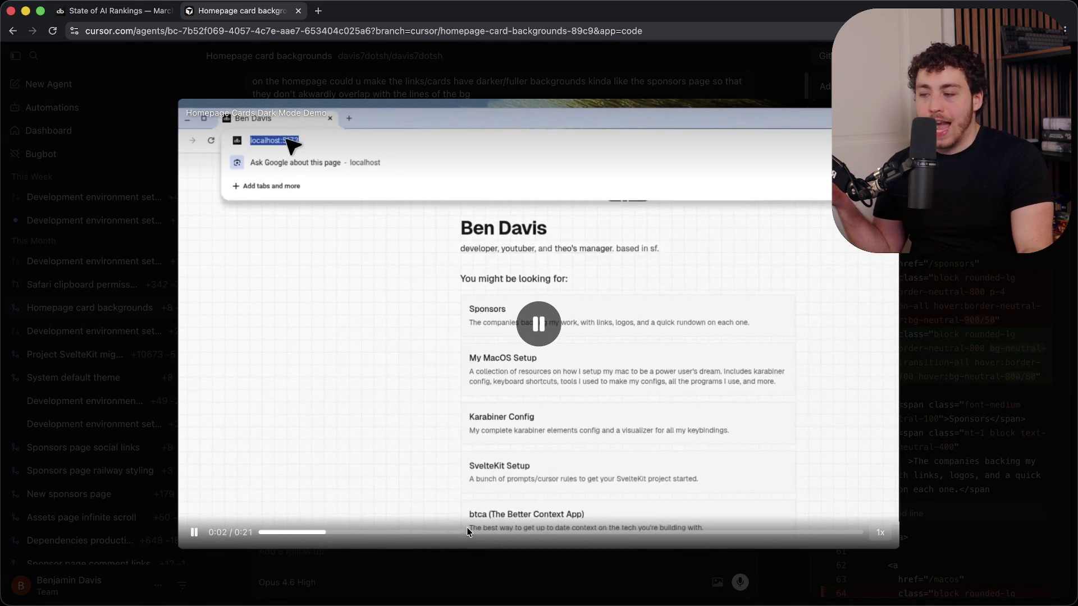
click(514, 532)
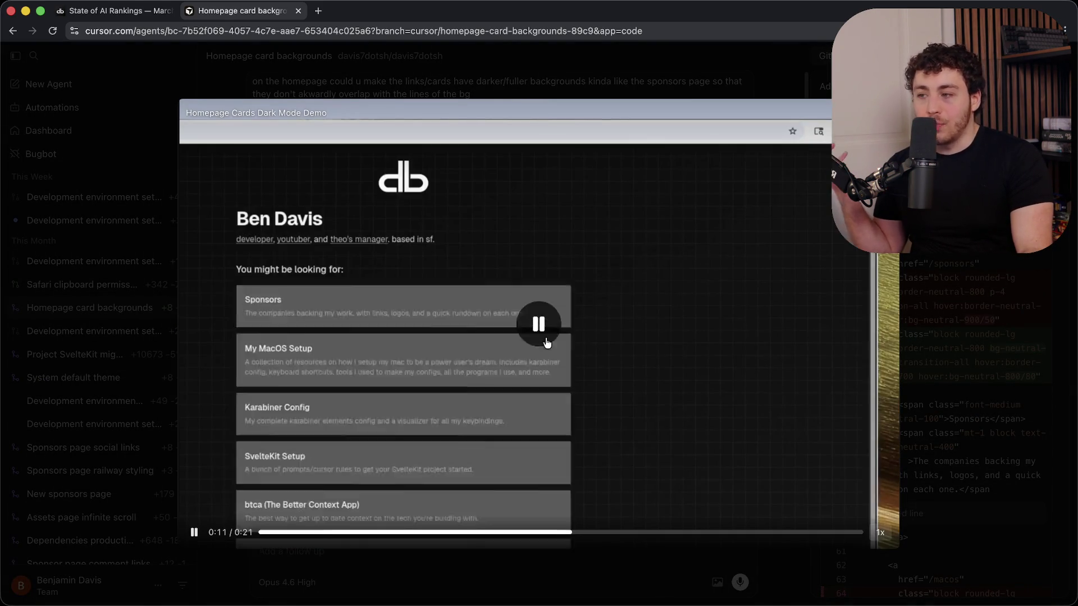
click(542, 328)
key(Escape)
scroll(932, 393, down, 5)
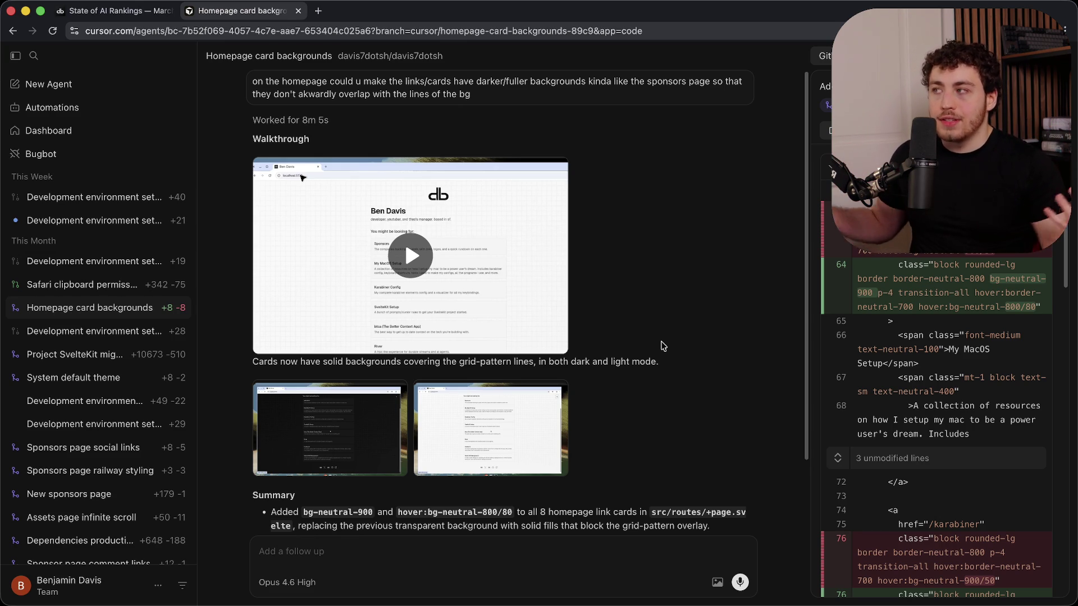
key(ctrl+shift+Tab)
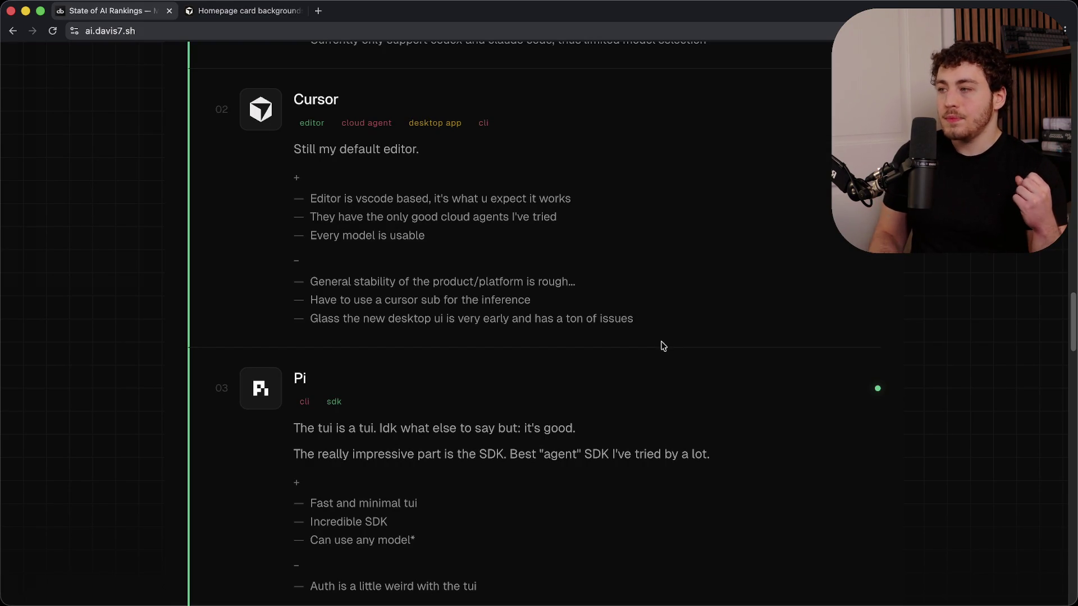
- Switch from the rankings page to the Cursor editor showing btca-3's AGENTS.md
key(super+Tab)
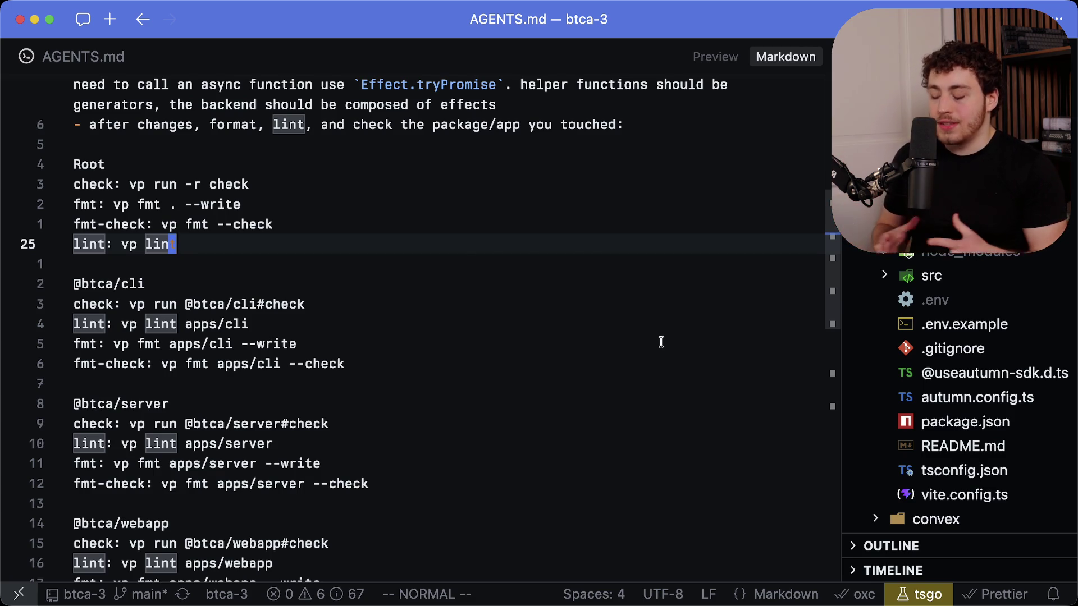
- Flip briefly to T3 Code and back to AGENTS.md, then bring up the Twitch and YouTube chats
key(super+Tab)
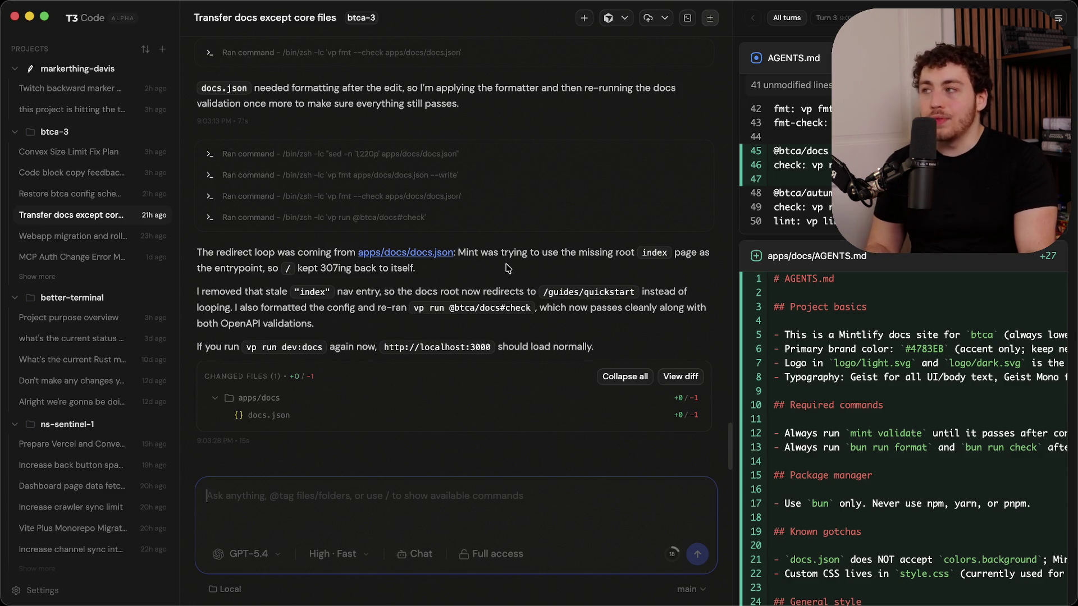
key(super+Tab)
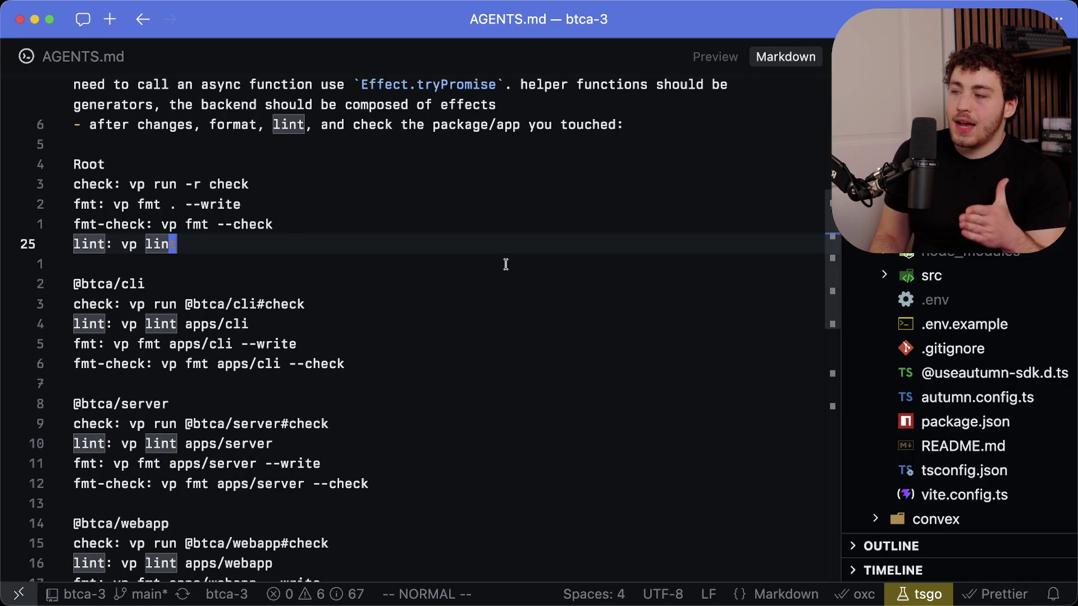
key(super+Tab)
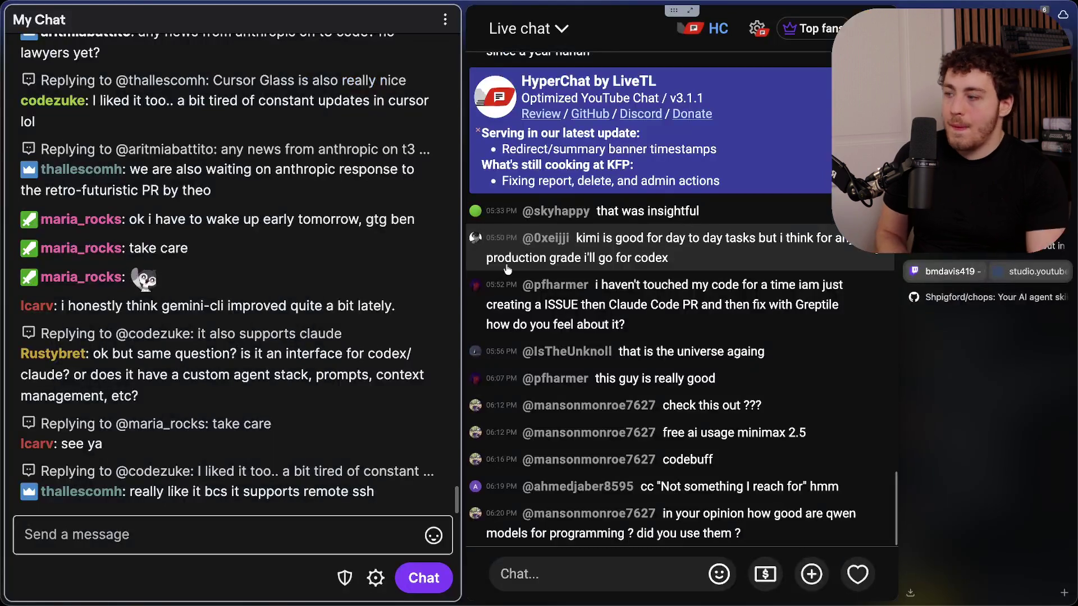
mouse_move(264, 310)
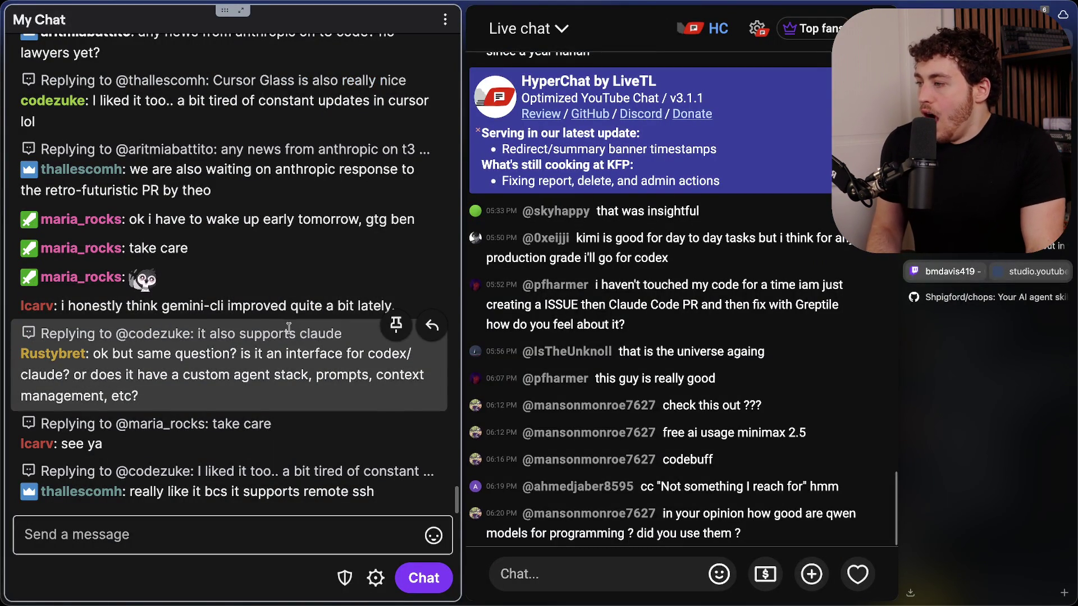
- Highlight a viewer's goodbye message while reading chat, then scroll the rankings page to the Pi entry
drag(170, 220, 325, 225)
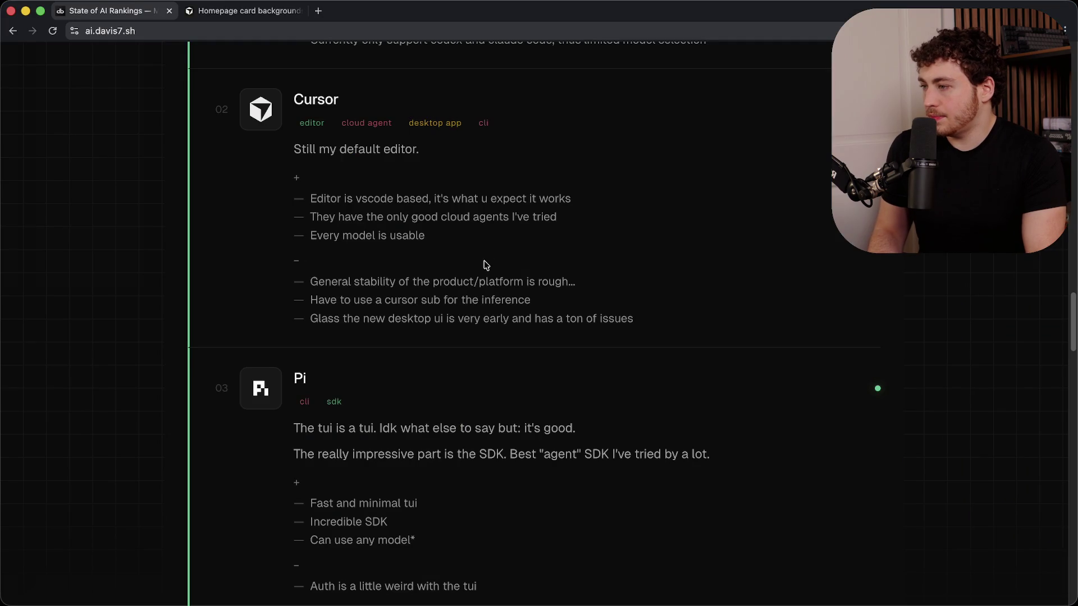
scroll(486, 265, down, 5)
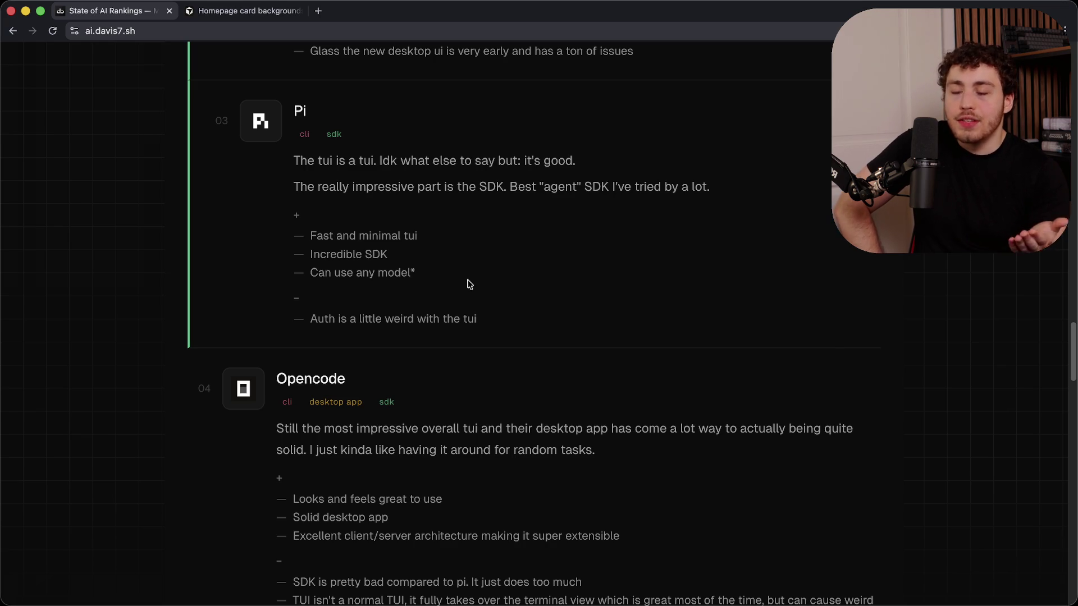
- Highlight and clear lines of the Opencode description, then scroll down to the Codex and Claude Code entries
scroll(419, 298, down, 5)
drag(398, 199, 459, 278)
click(460, 278)
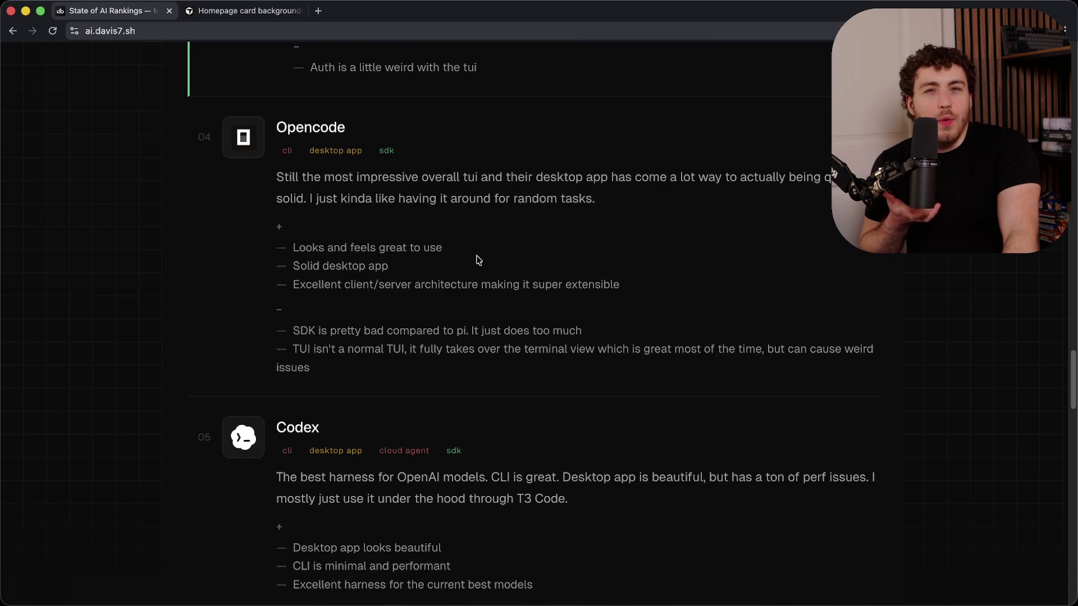
drag(477, 176, 518, 219)
click(518, 218)
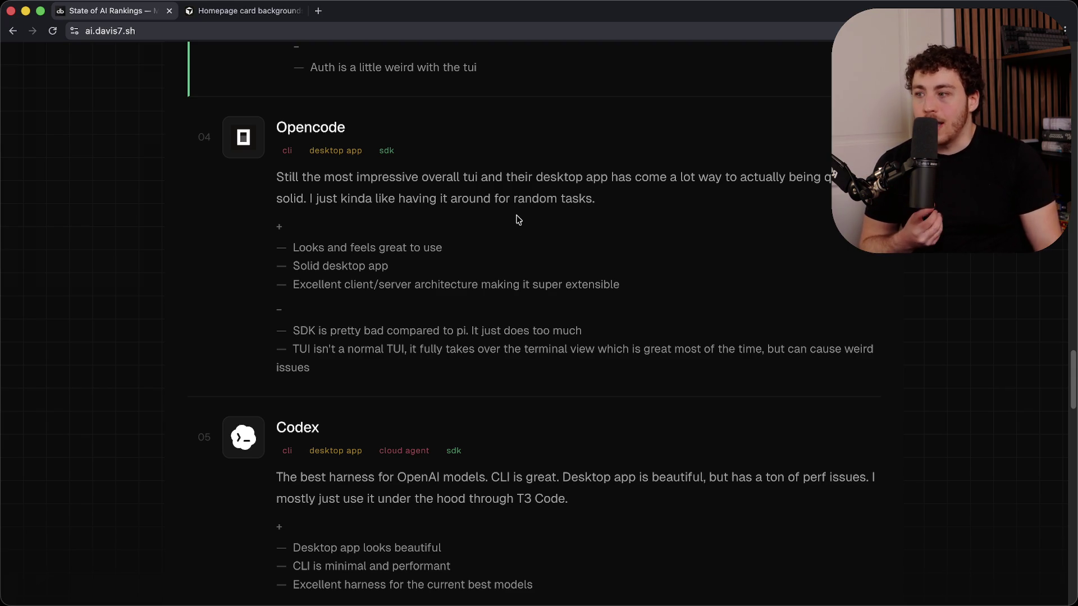
scroll(517, 230, down, 5)
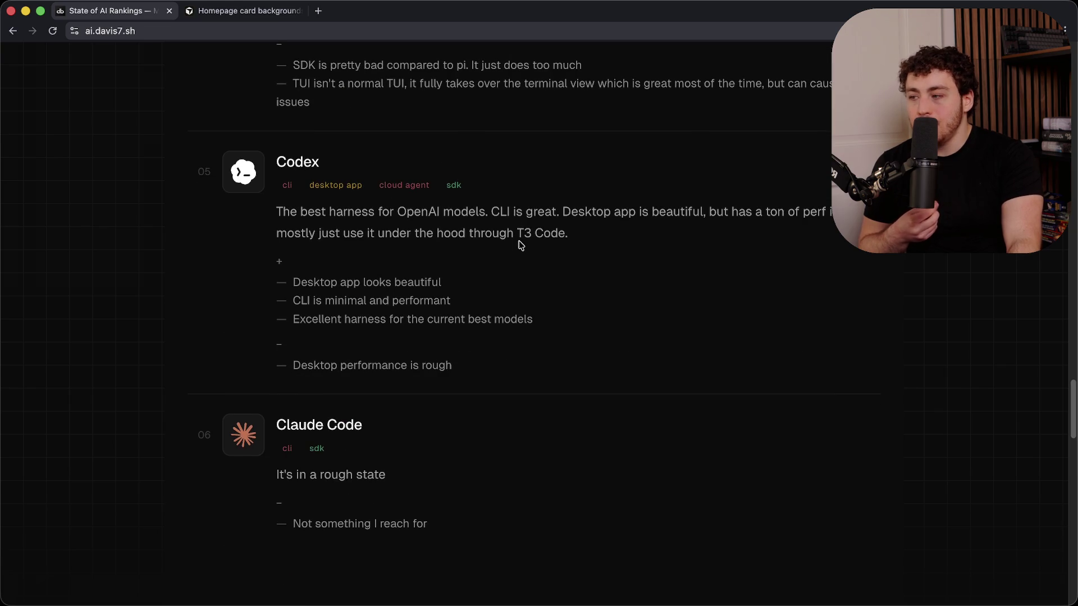
- Highlight the Codex description and its T3 Code line, scroll to Subscriptions, then switch to live chat
mouse_move(382, 213)
mouse_down()
mouse_move(457, 302)
mouse_move(446, 275)
mouse_up()
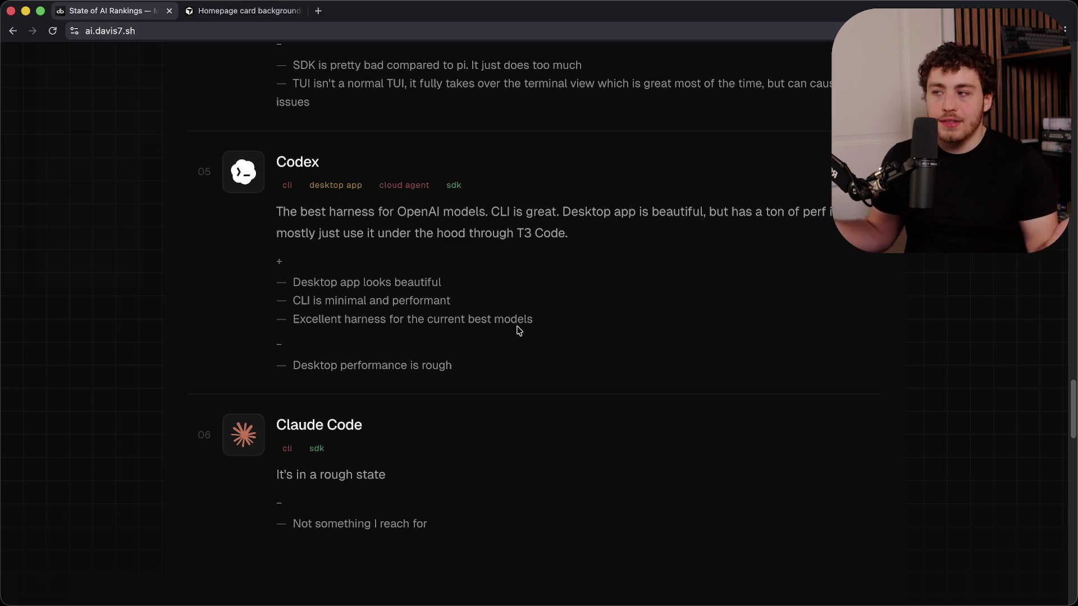
drag(435, 231, 494, 284)
click(494, 285)
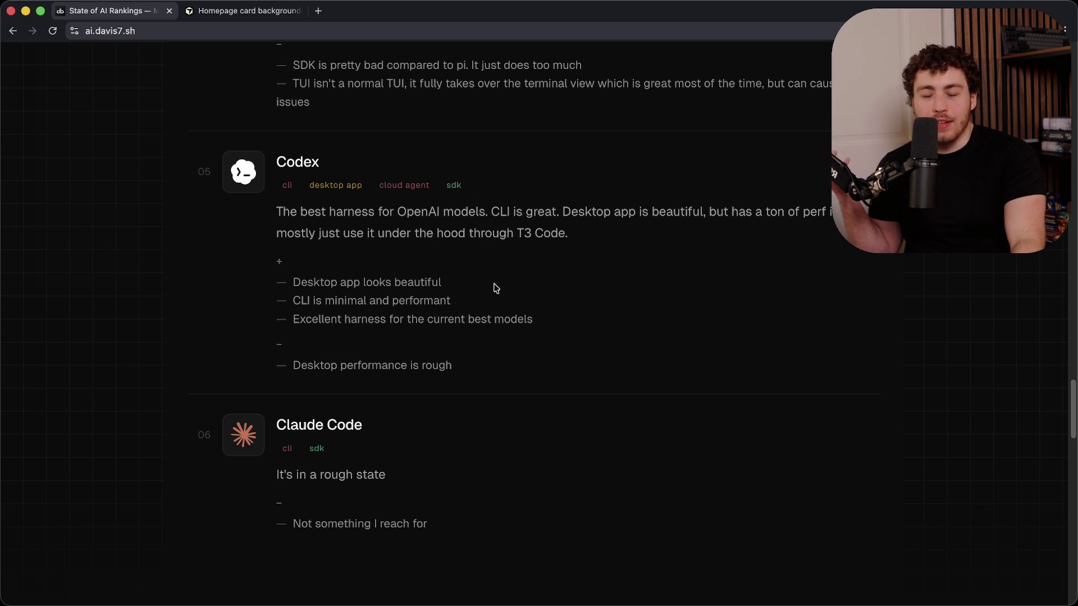
scroll(517, 358, down, 3)
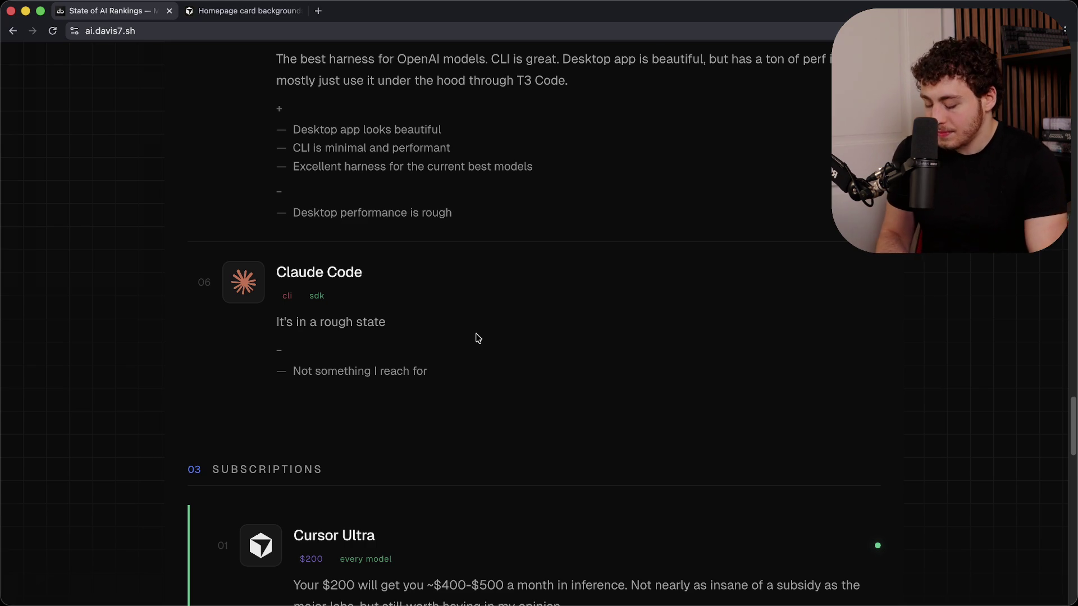
key(super+Tab)
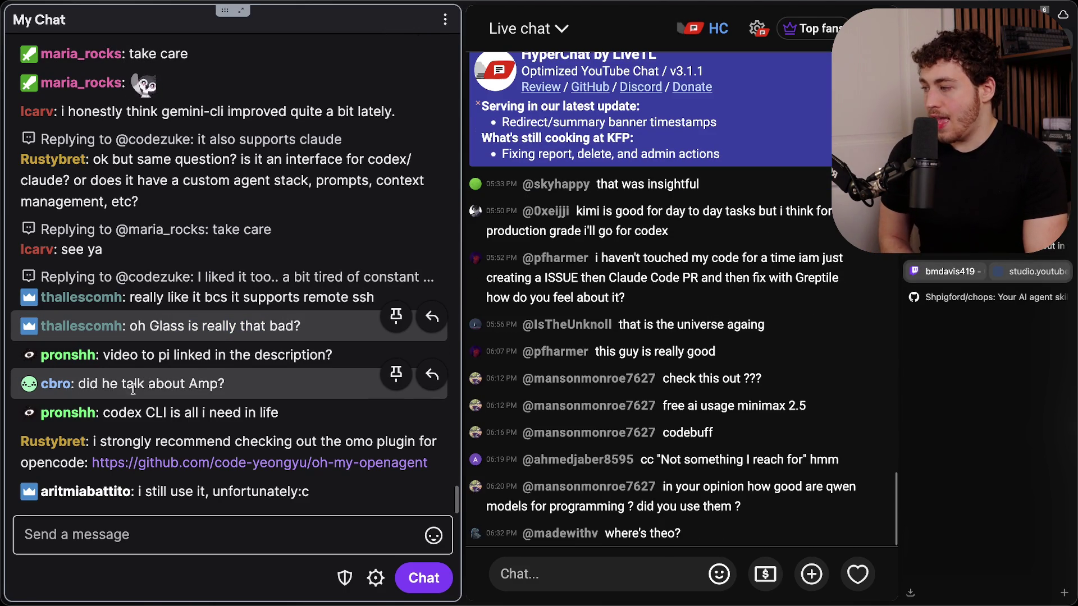
drag(111, 384, 221, 384)
click(224, 385)
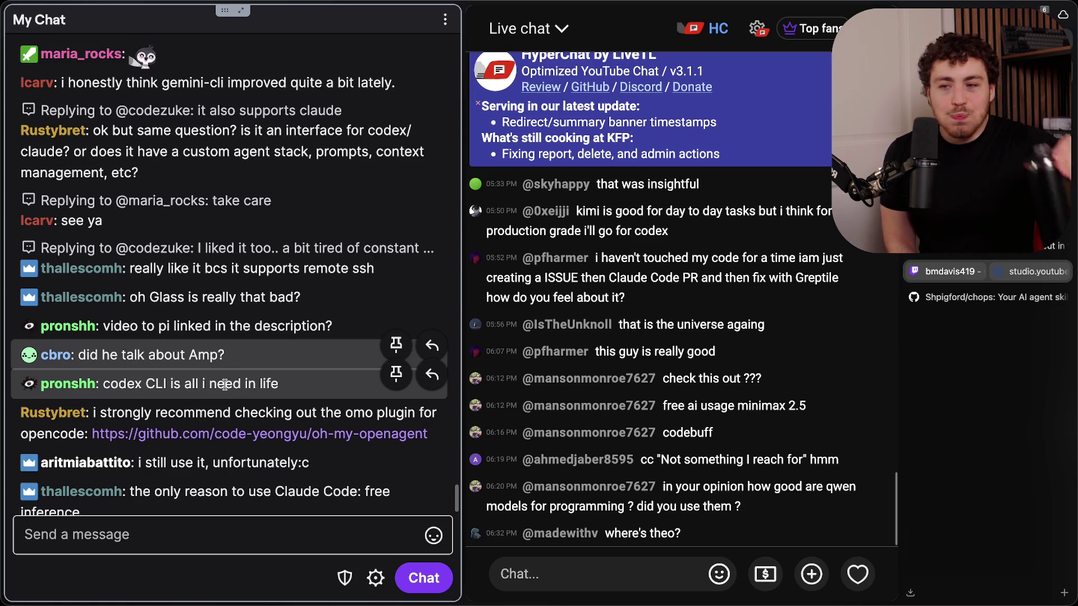
scroll(225, 385, down, 1)
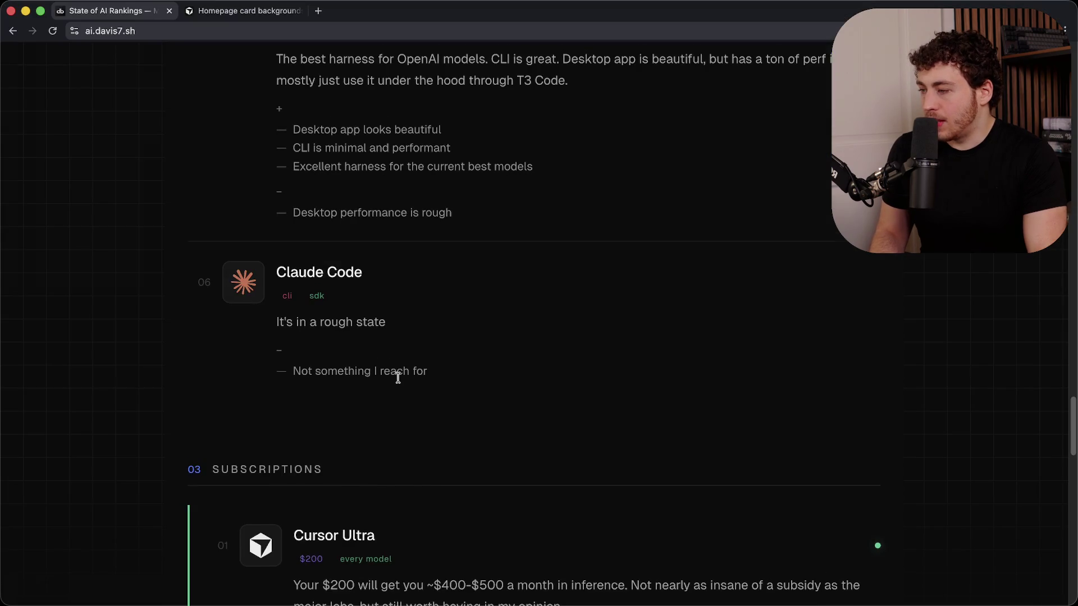
scroll(396, 372, down, 7)
scroll(449, 399, down, 1)
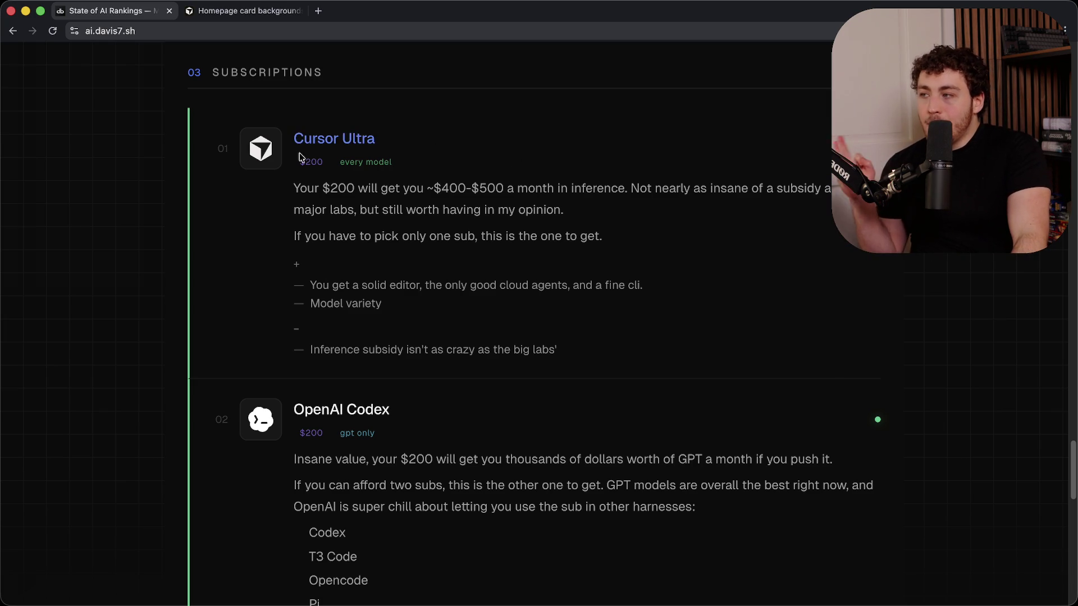
drag(609, 329, 501, 211)
click(503, 213)
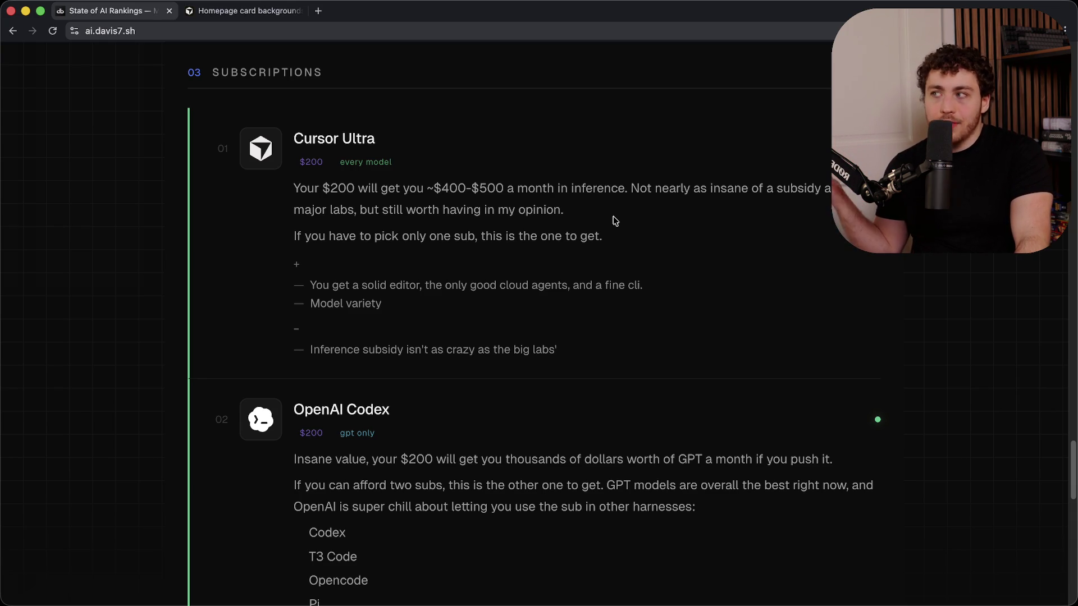
mouse_move(395, 187)
mouse_down()
mouse_move(519, 313)
mouse_move(574, 345)
mouse_up()
click(579, 339)
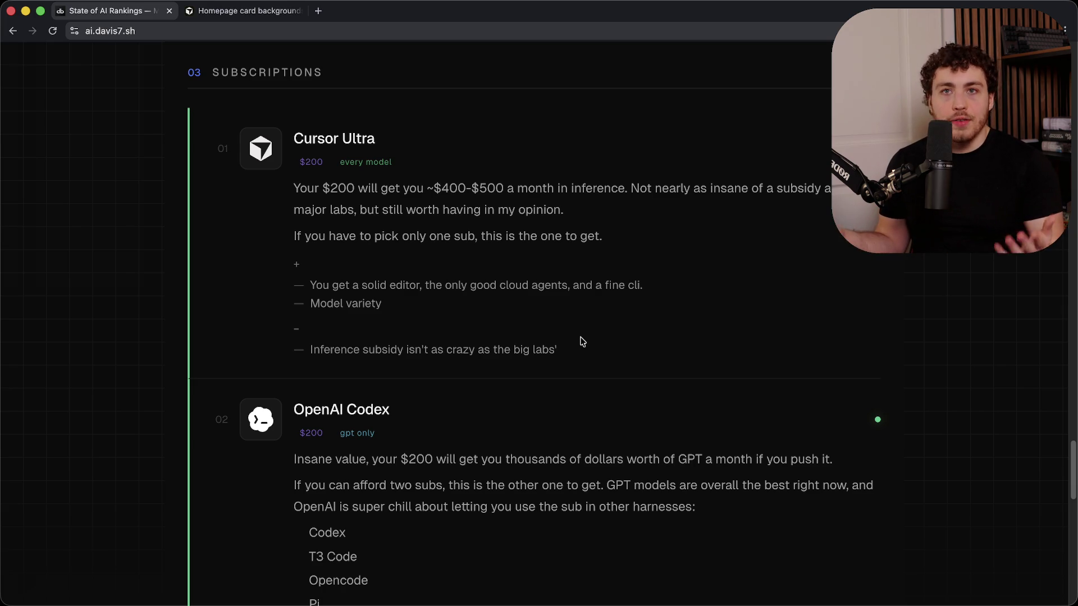
scroll(598, 347, down, 4)
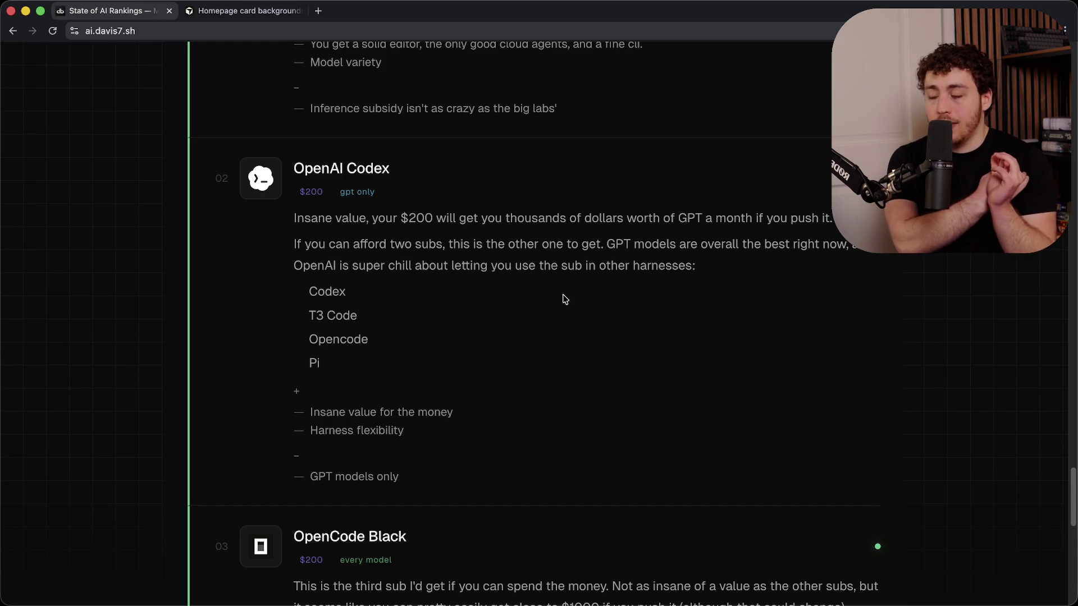
drag(409, 218, 493, 219)
click(494, 238)
triple_click(349, 169)
click(502, 251)
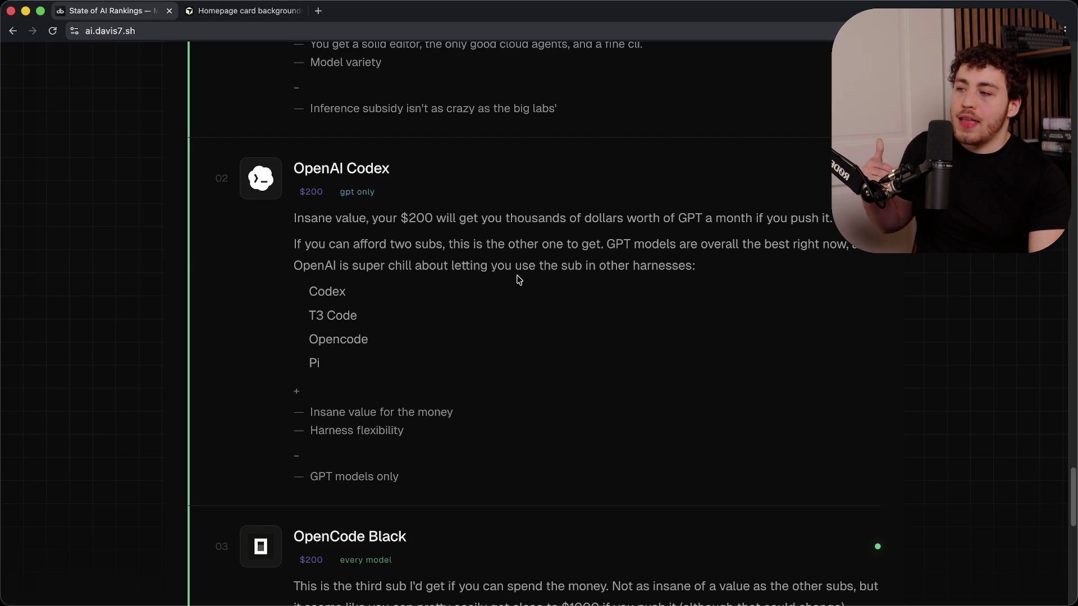
scroll(524, 286, up, 3)
scroll(574, 300, up, 2)
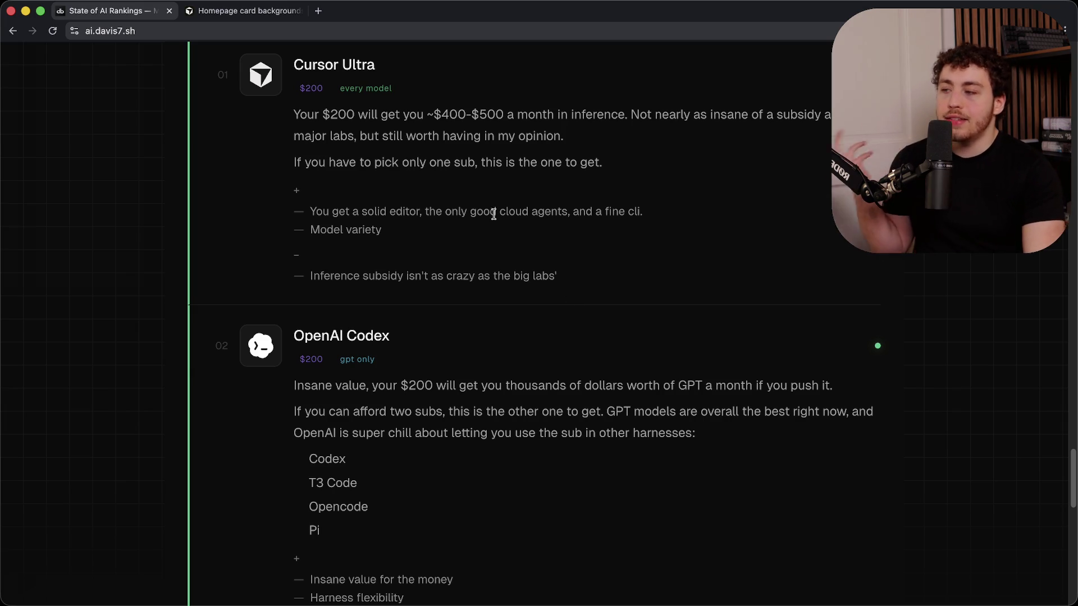
scroll(520, 233, down, 7)
scroll(526, 260, down, 2)
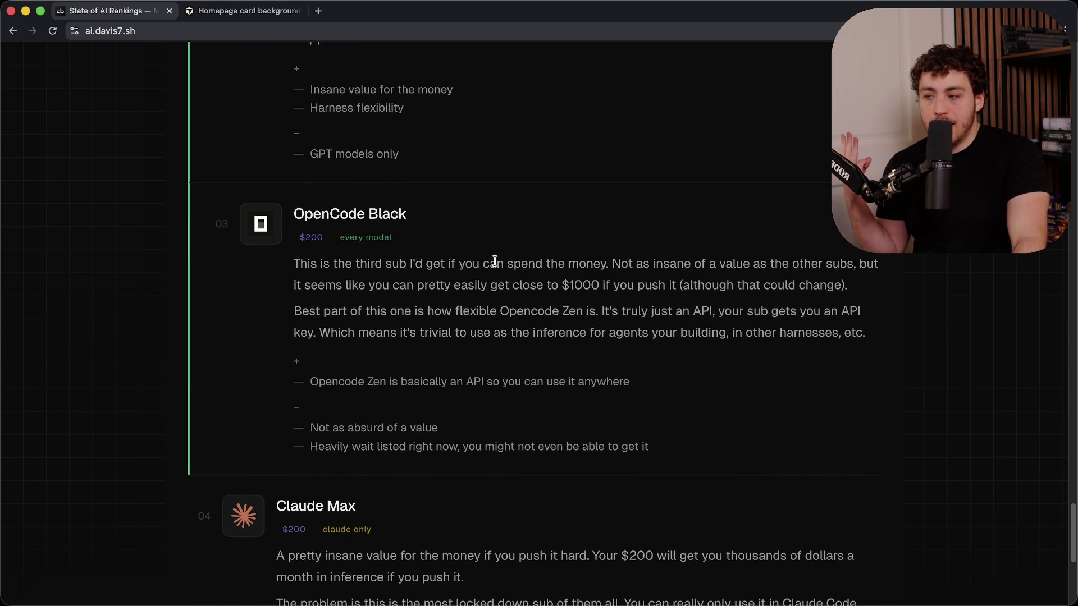
scroll(494, 268, up, 5)
scroll(502, 275, down, 3)
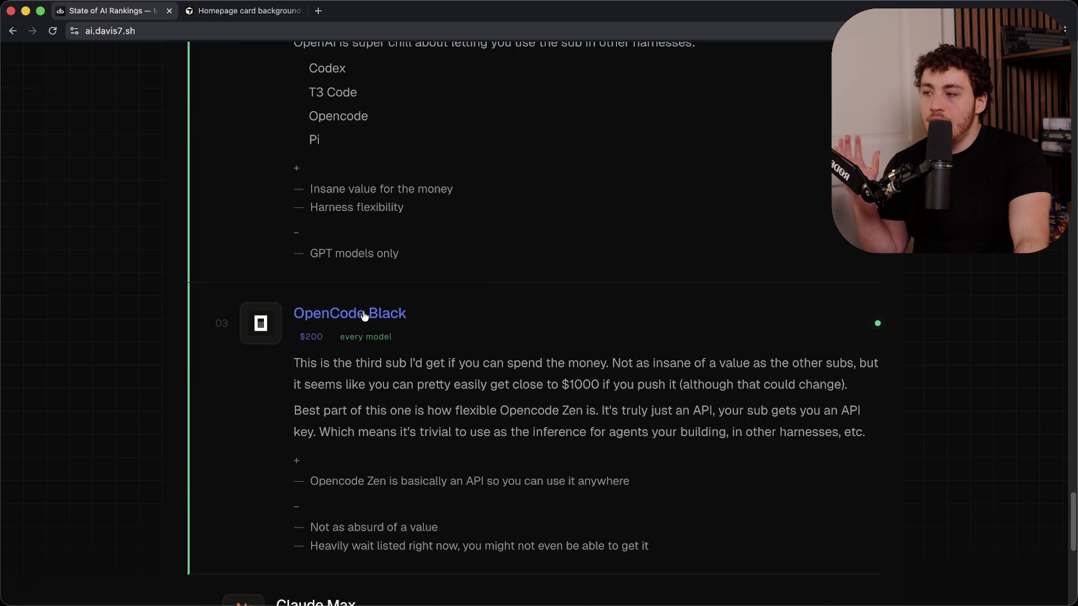
- Open the OpenCode Black pricing page at opencode.ai/black, showing enrollment temporarily paused
click(360, 314)
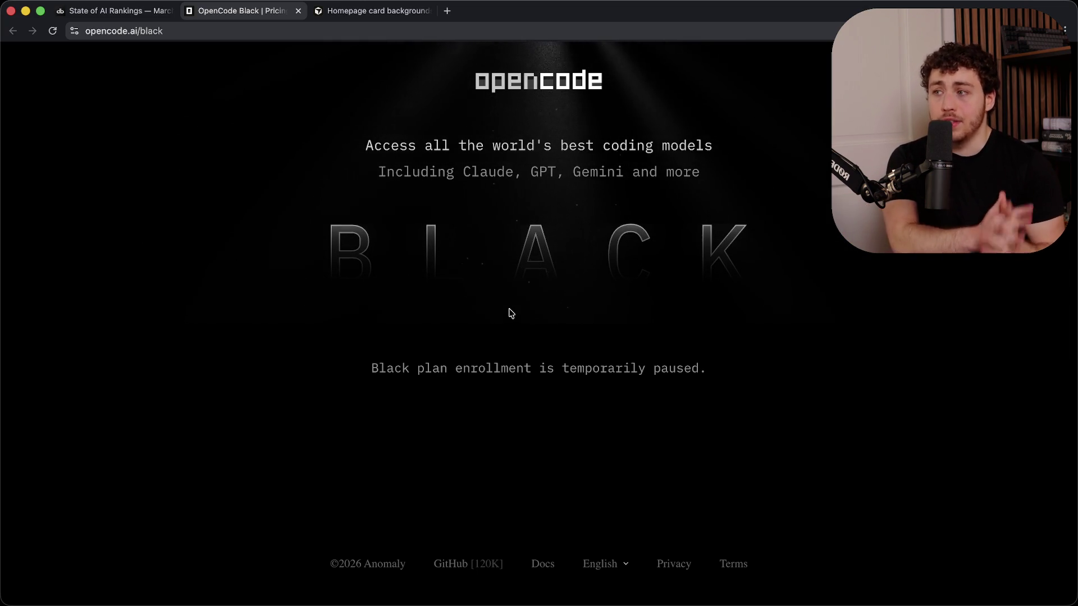
click(129, 12)
- Scroll the rankings to the end of Subscriptions, where Claude Max sits at $200
scroll(483, 370, down, 2)
scroll(482, 370, down, 2)
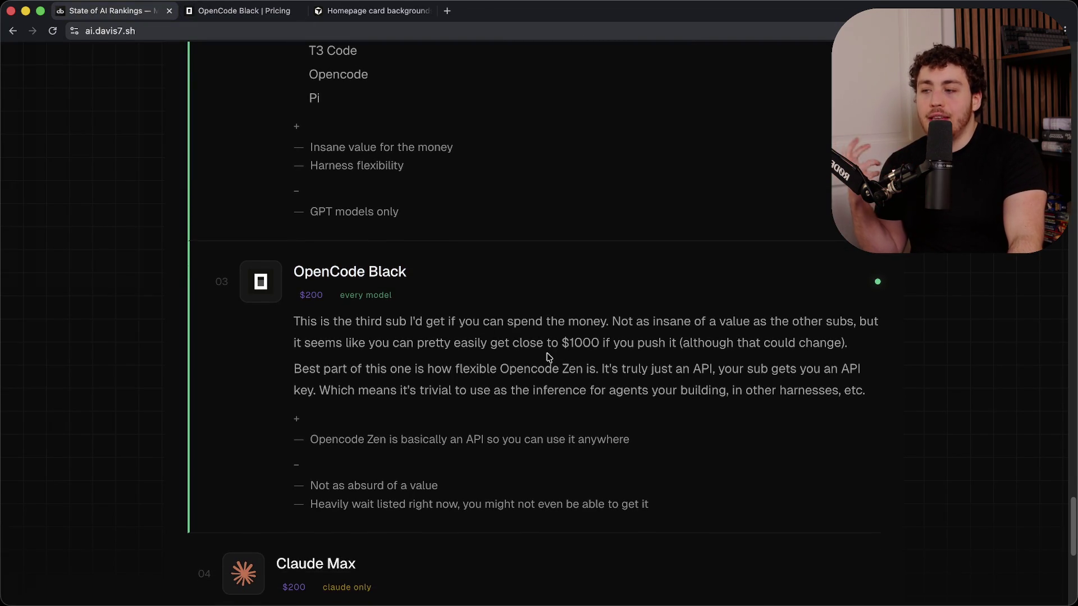
scroll(550, 354, up, 1)
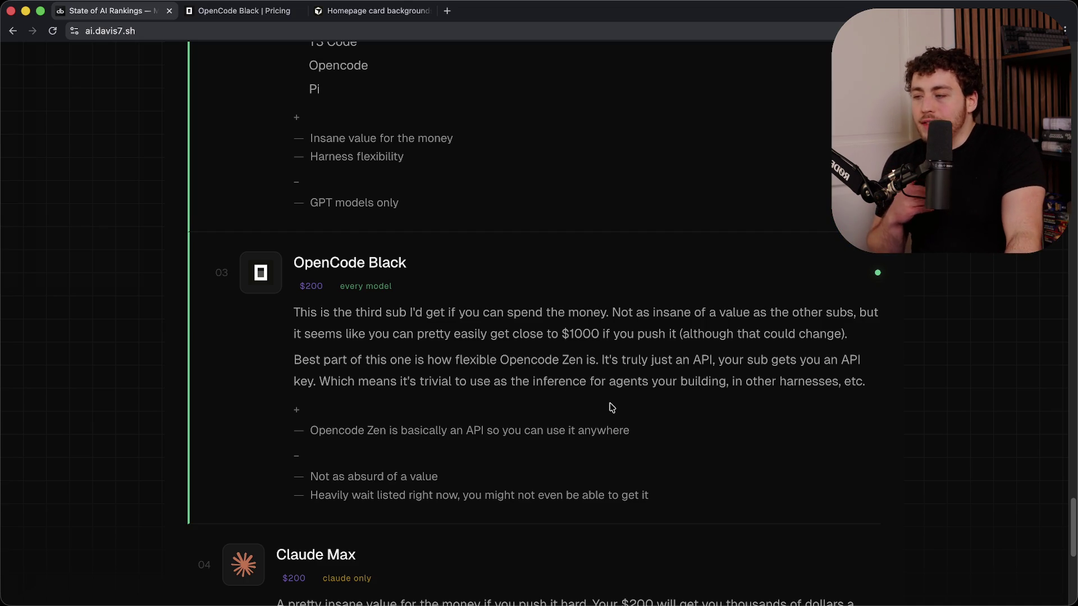
scroll(610, 405, down, 1)
scroll(612, 406, down, 10)
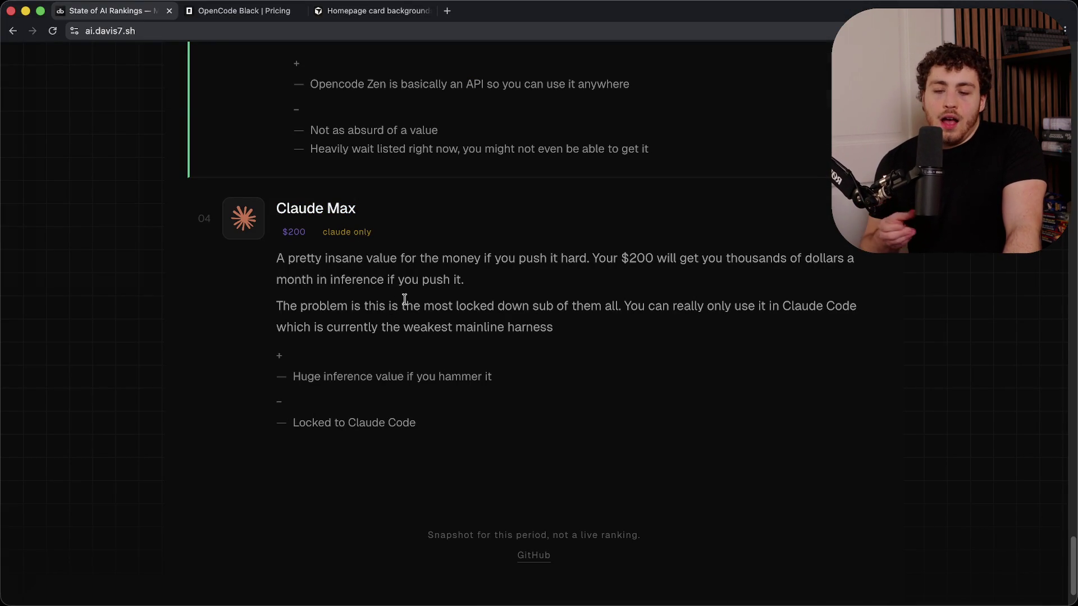
drag(419, 258, 452, 279)
click(477, 280)
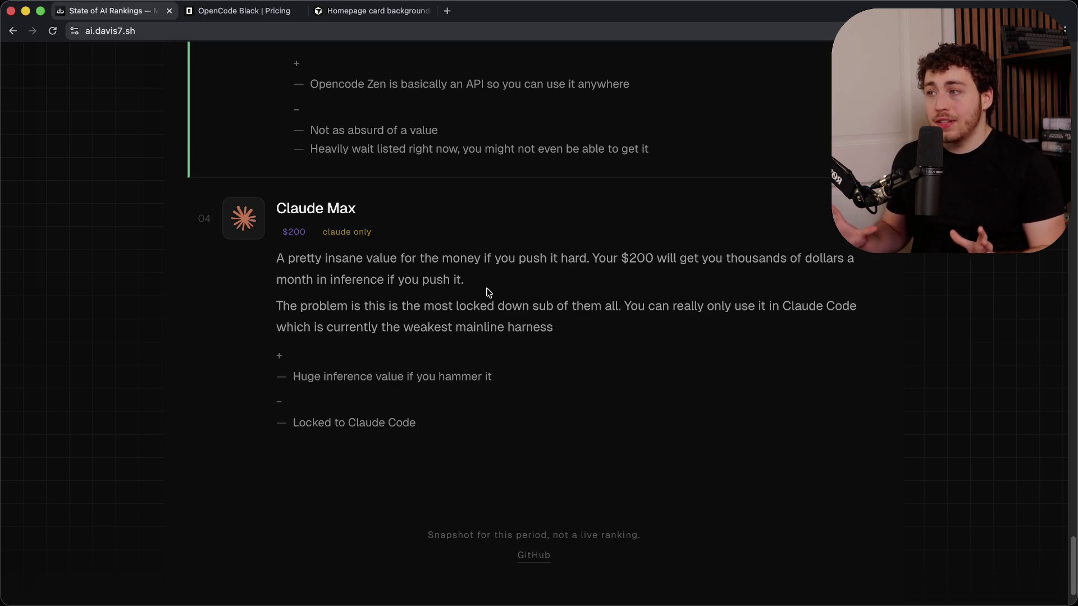
drag(430, 259, 494, 306)
click(499, 304)
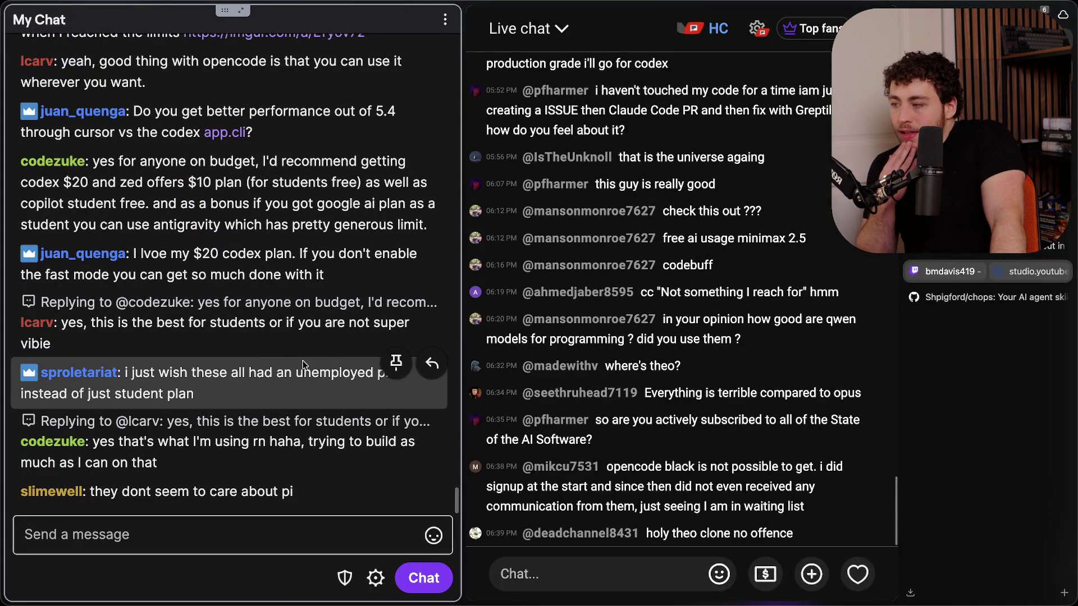
drag(130, 492, 295, 496)
click(277, 494)
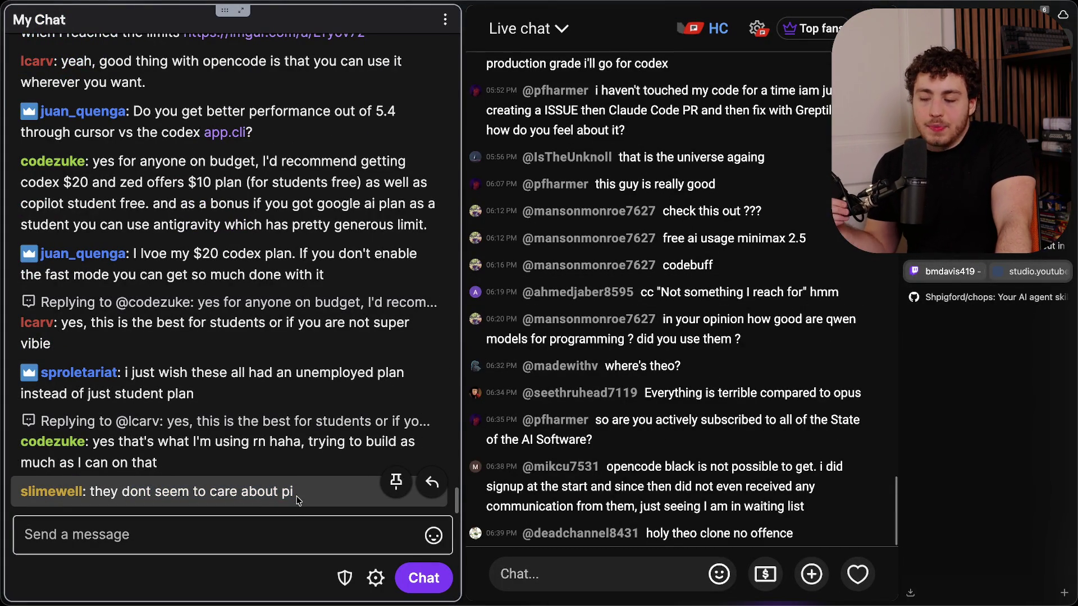
mouse_move(295, 491)
mouse_down()
mouse_move(156, 492)
mouse_move(314, 496)
mouse_move(186, 491)
mouse_move(294, 493)
mouse_up()
click(310, 497)
click(186, 492)
click(307, 494)
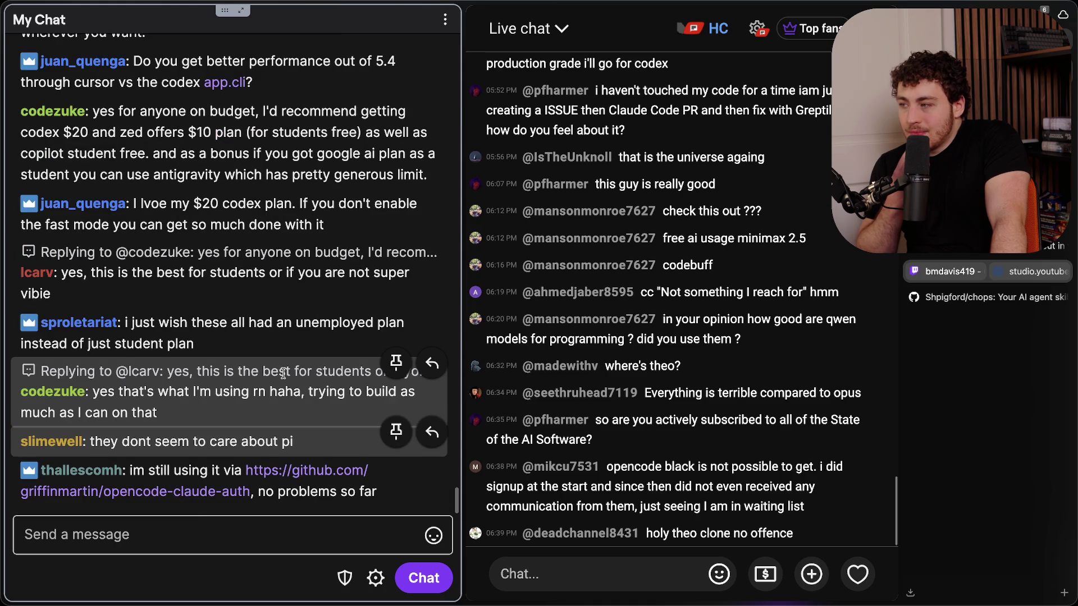
scroll(283, 268, up, 3)
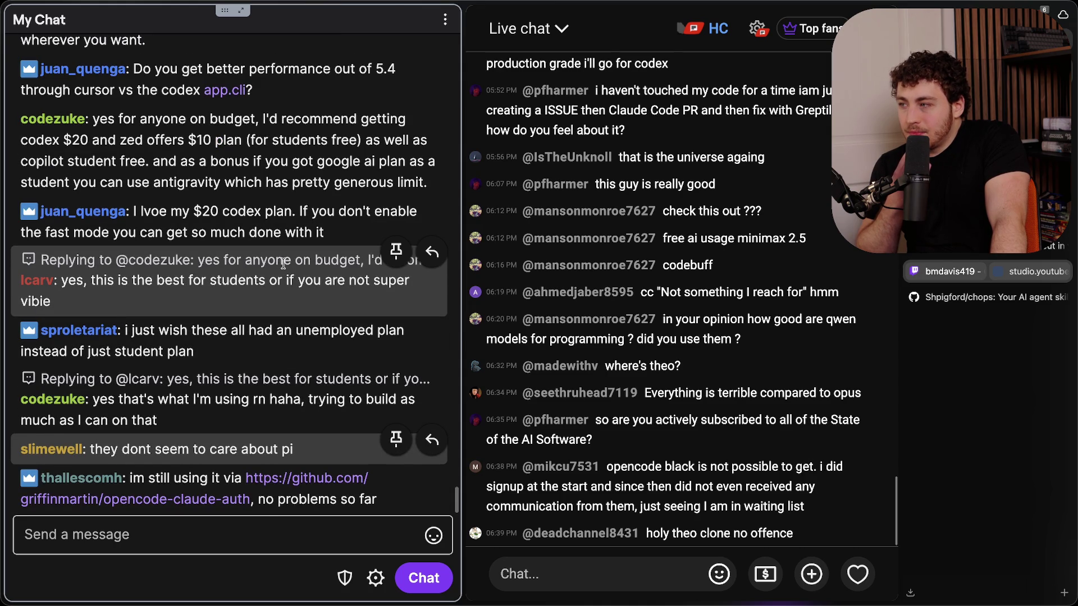
scroll(284, 268, up, 1)
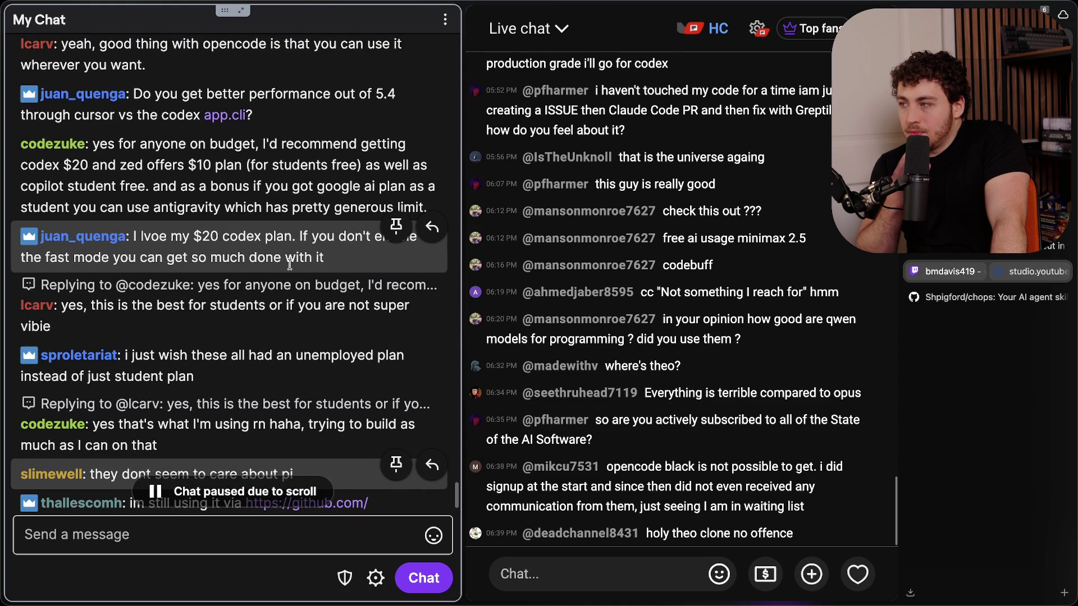
scroll(290, 265, up, 3)
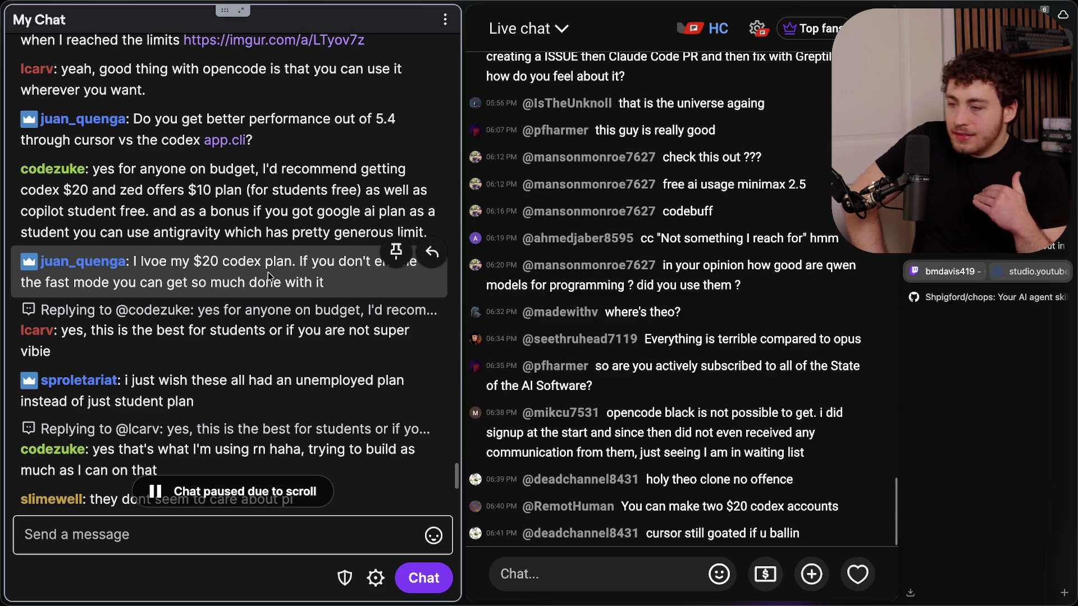
scroll(226, 342, down, 3)
scroll(227, 342, down, 2)
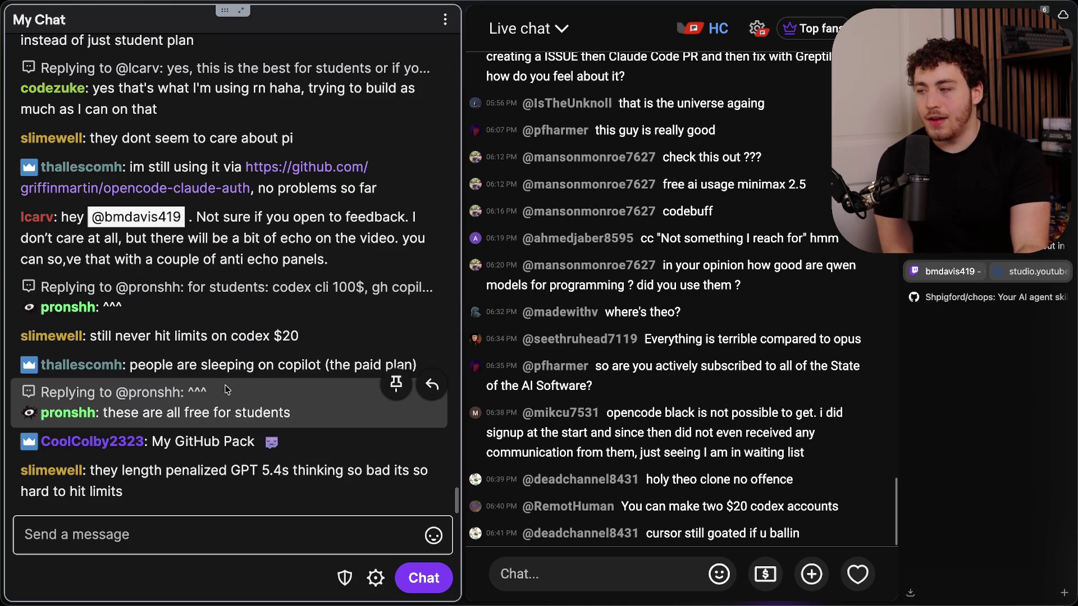
drag(200, 365, 344, 367)
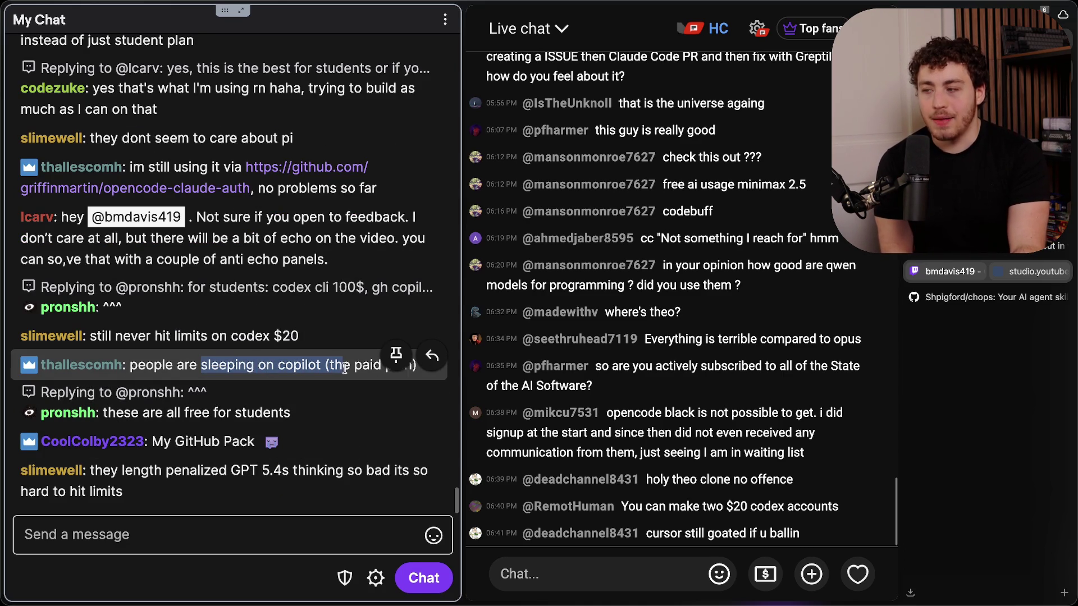
click(340, 393)
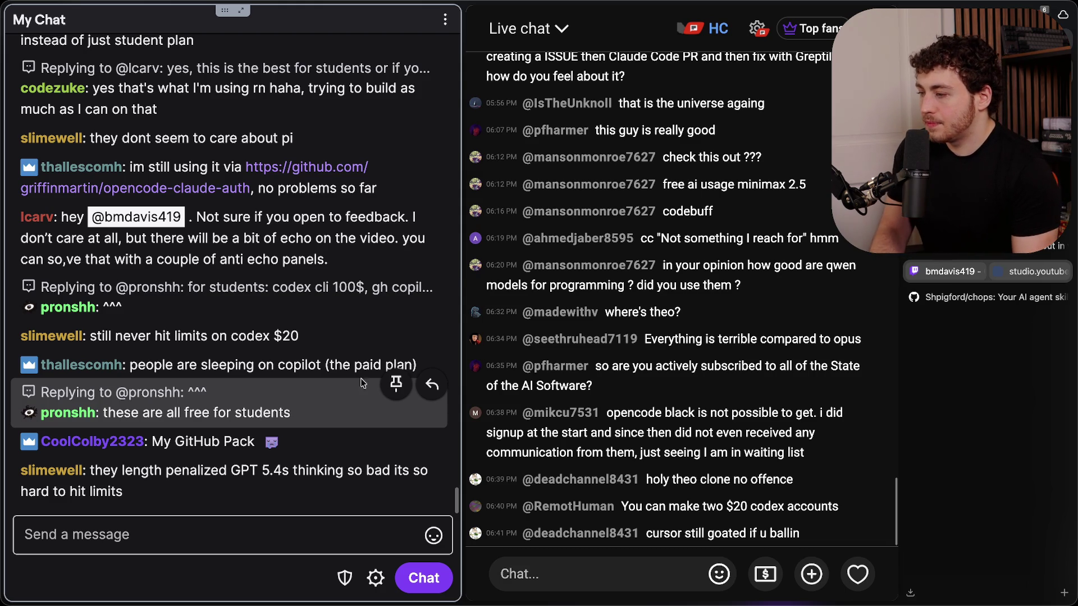
key(super+Tab)
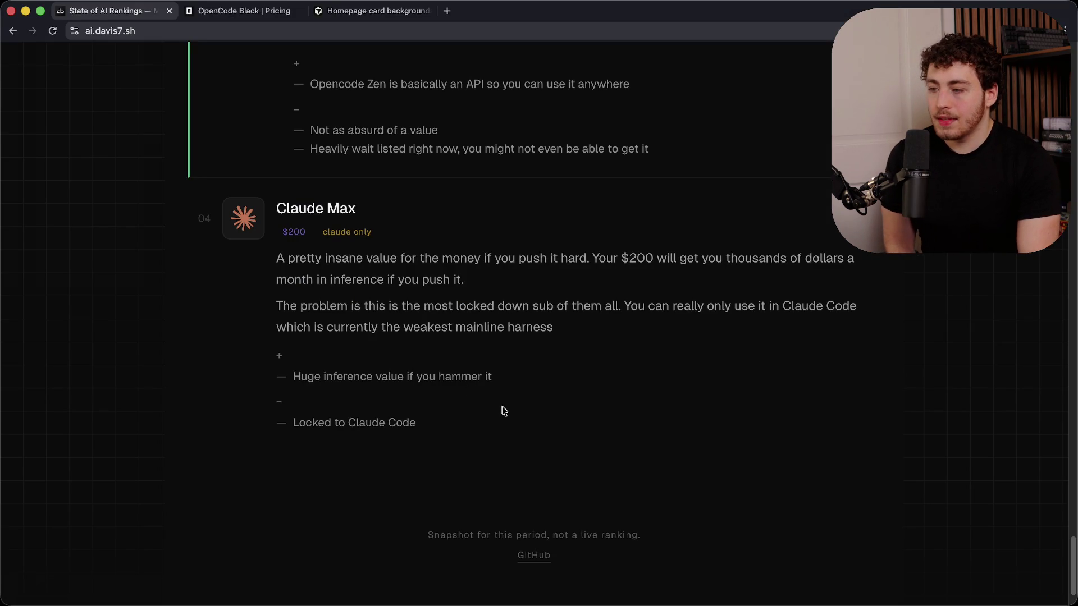
scroll(503, 413, up, 20)
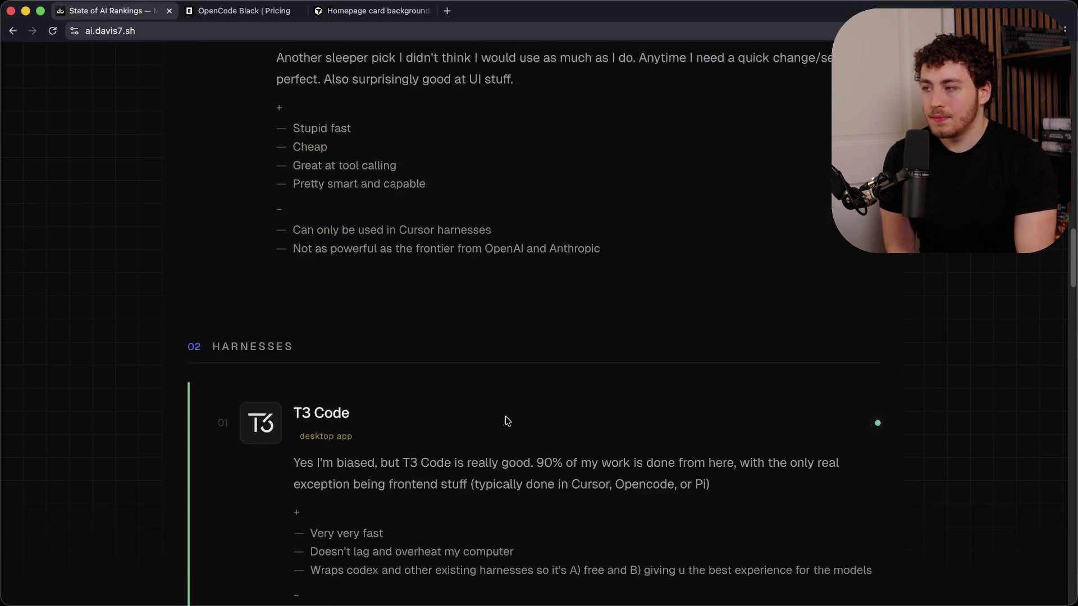
scroll(508, 421, up, 10)
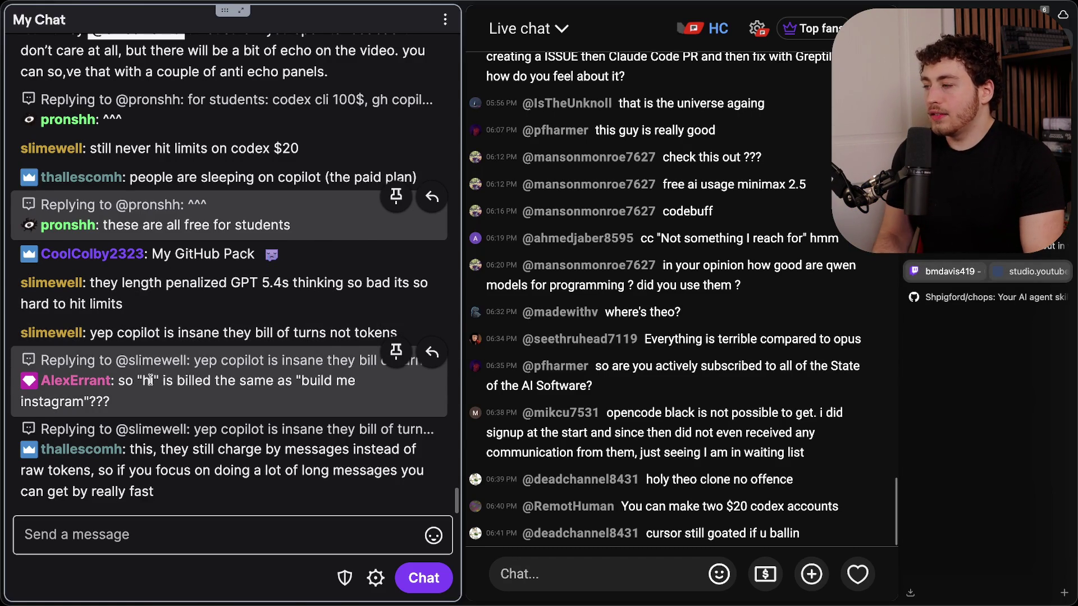
- Highlight the viewer's billing question in Twitch chat
mouse_move(218, 284)
mouse_down()
mouse_move(135, 283)
mouse_move(334, 305)
mouse_up()
click(289, 302)
triple_click(126, 298)
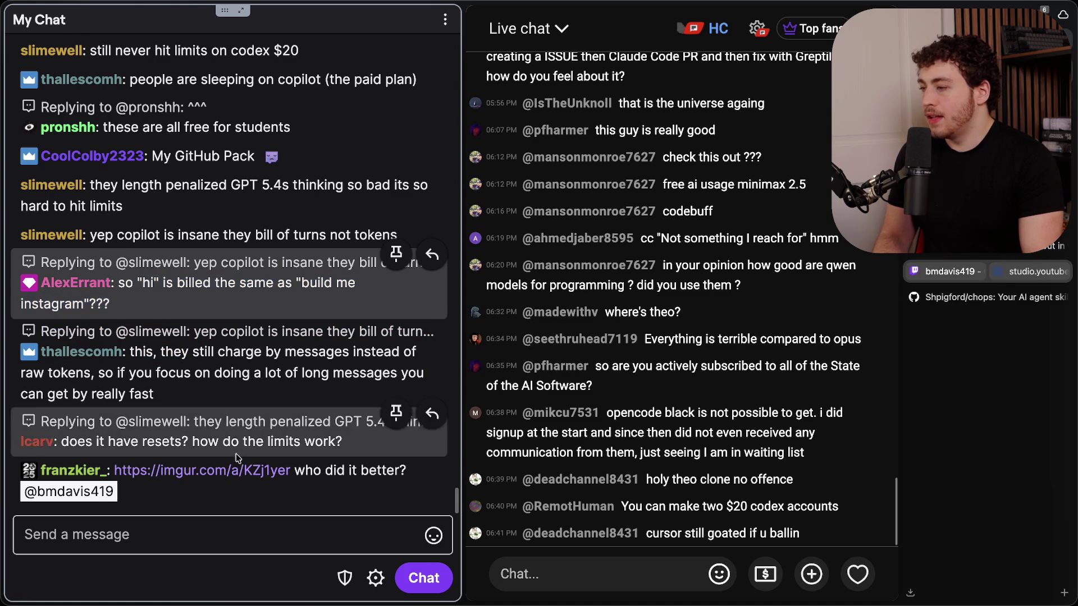
- Add the stream marker 'end of state of ai vid', then open the viewer's imgur link
click(227, 523)
text(/marke)
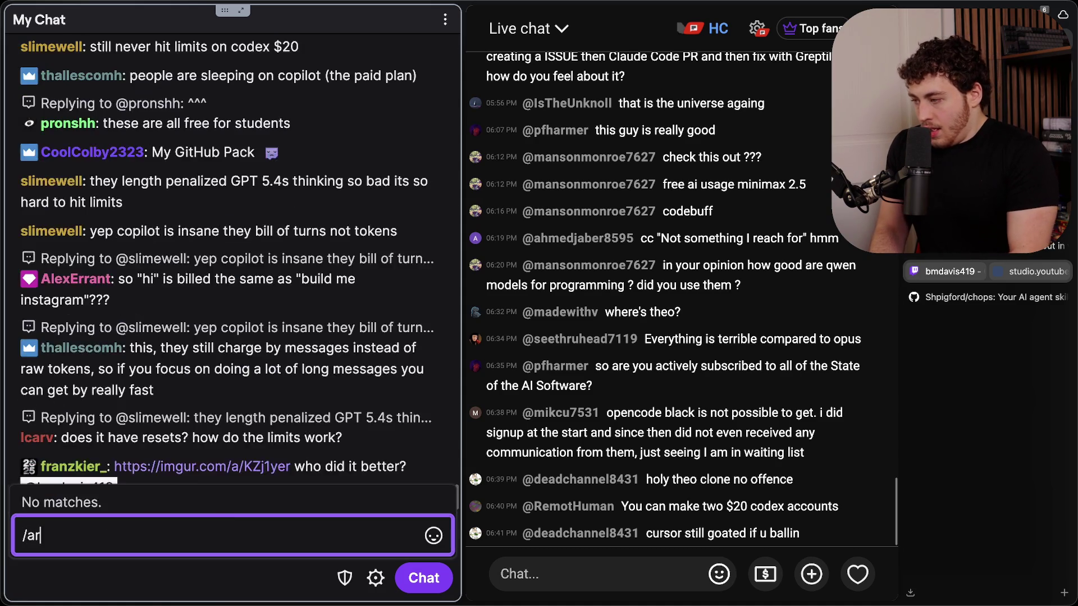
text(r end of)
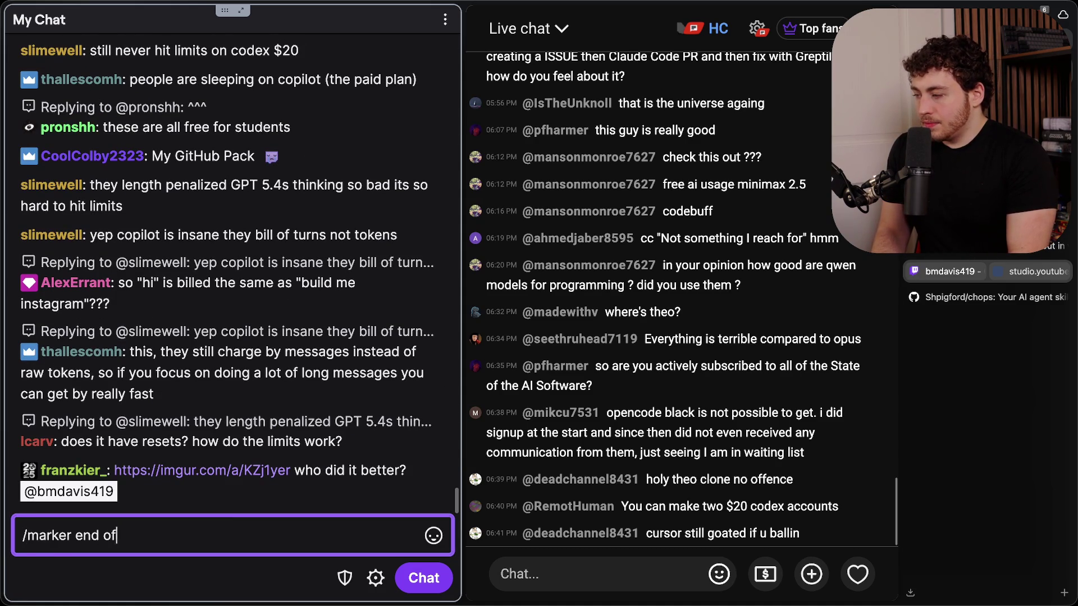
text( state of ai vid)
key(Return)
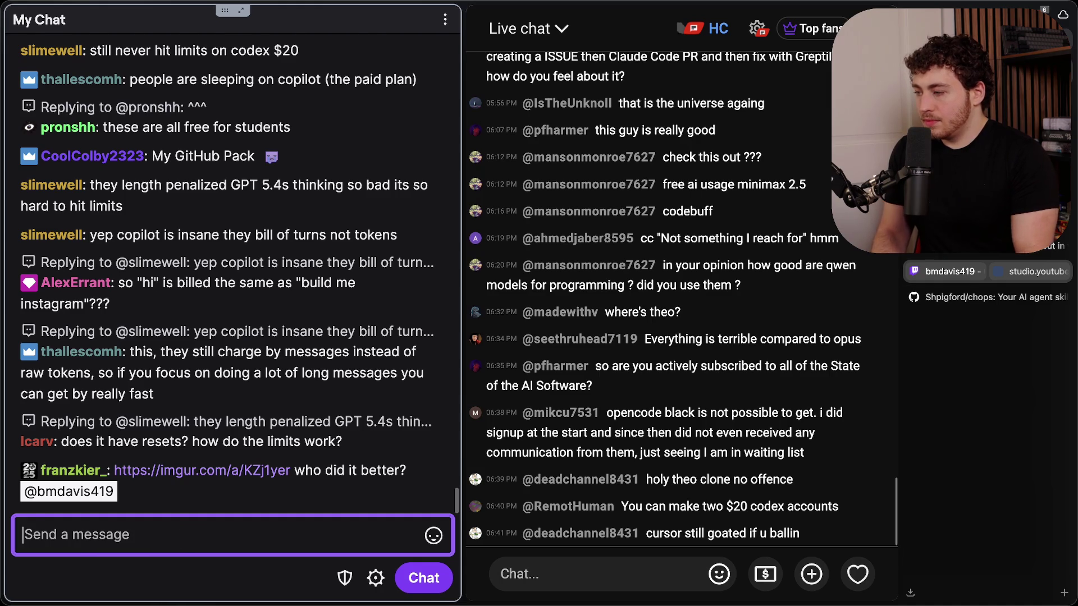
click(220, 426)
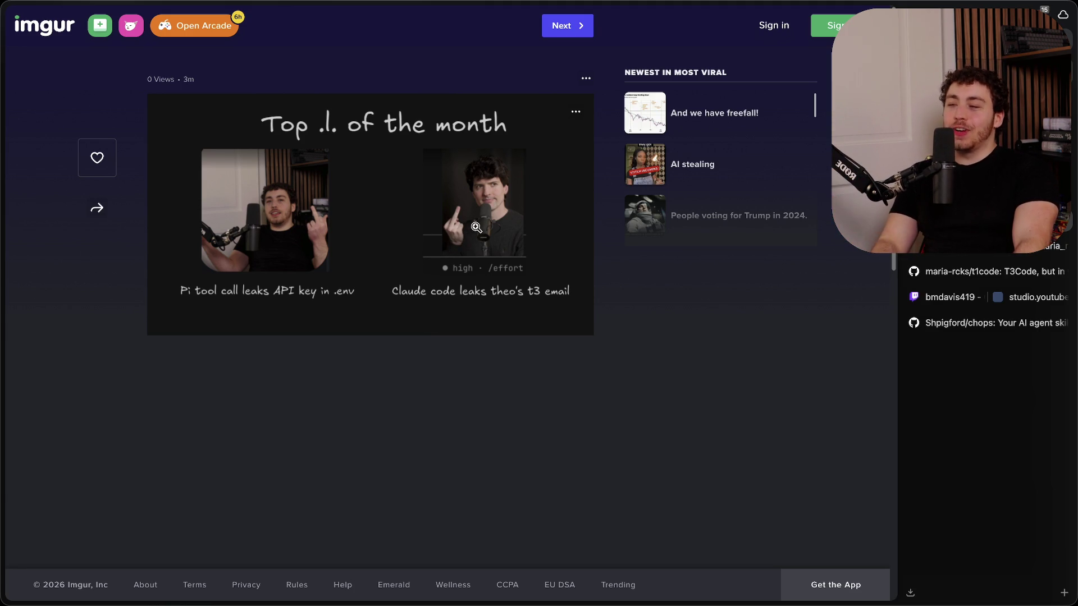
- Close the Imgur page with Cmd+W to get back to Twitch chat
key(super+w)
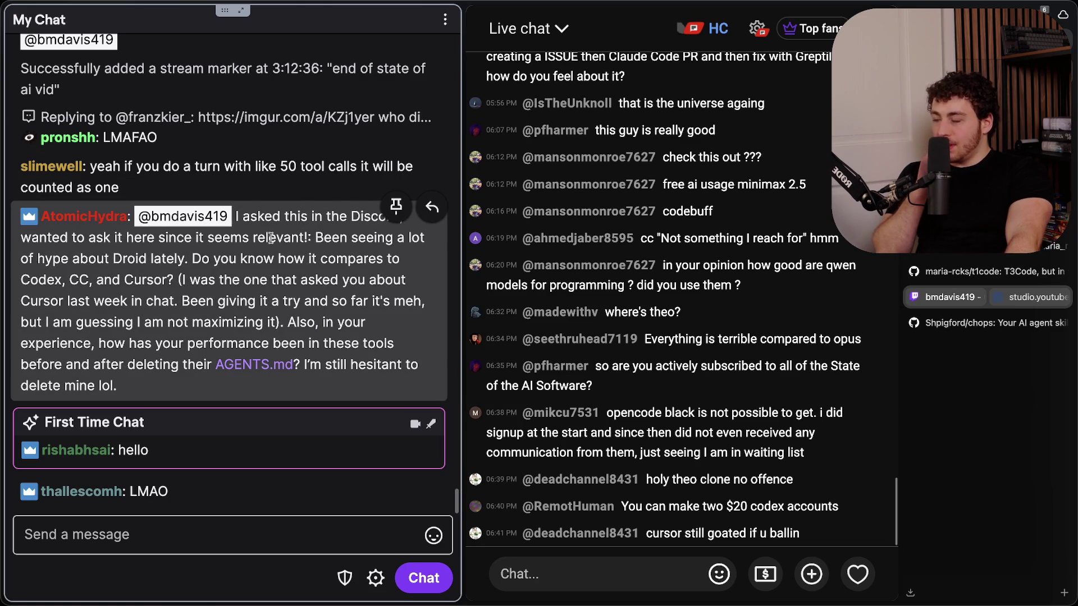
mouse_move(221, 256)
mouse_down()
mouse_move(336, 260)
mouse_move(349, 282)
mouse_up()
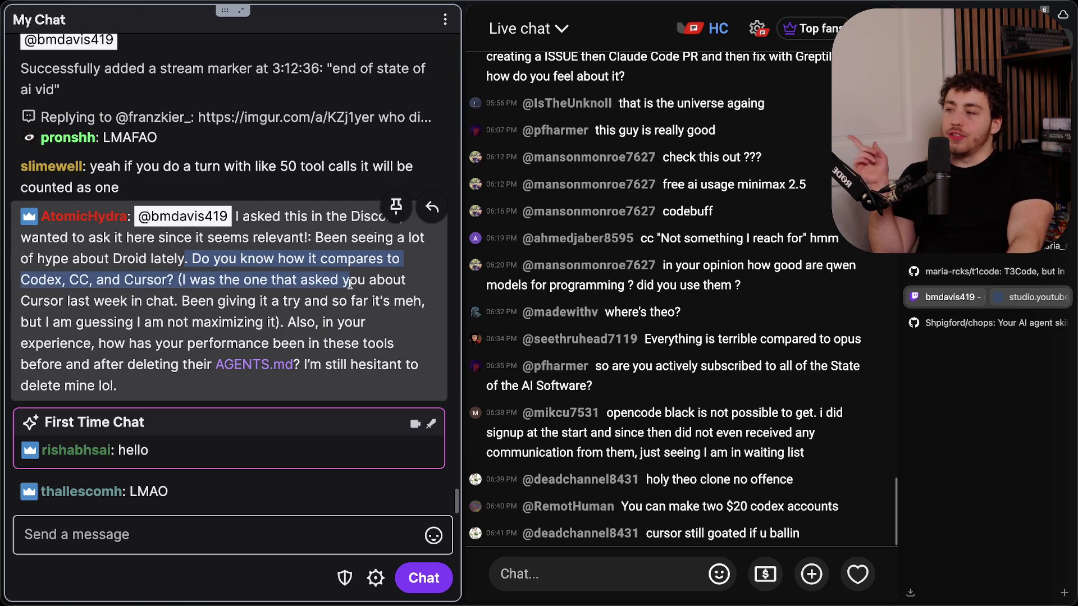
click(351, 284)
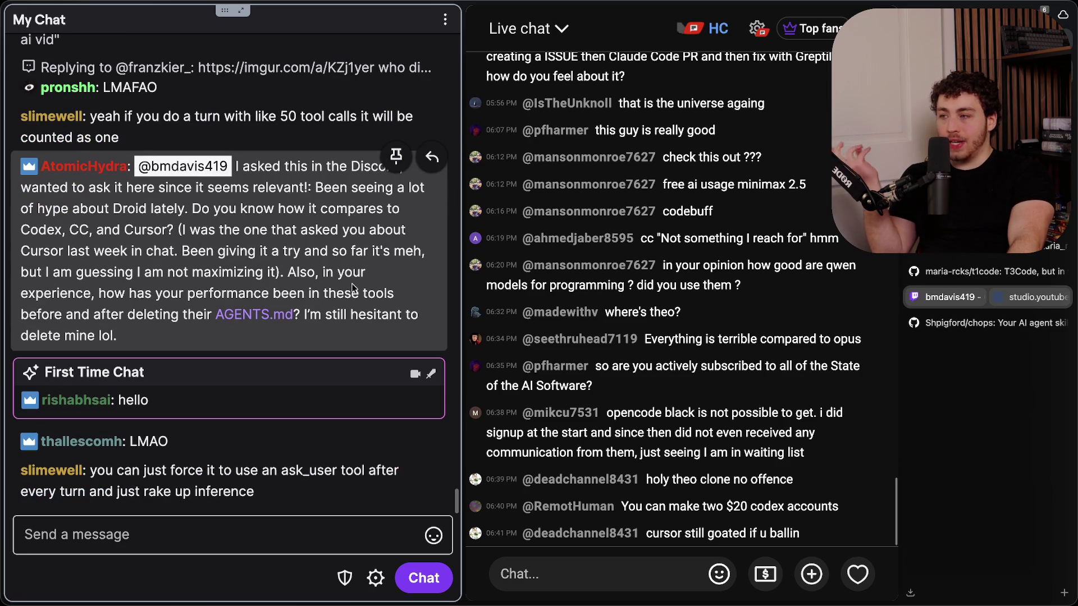
scroll(357, 283, up, 1)
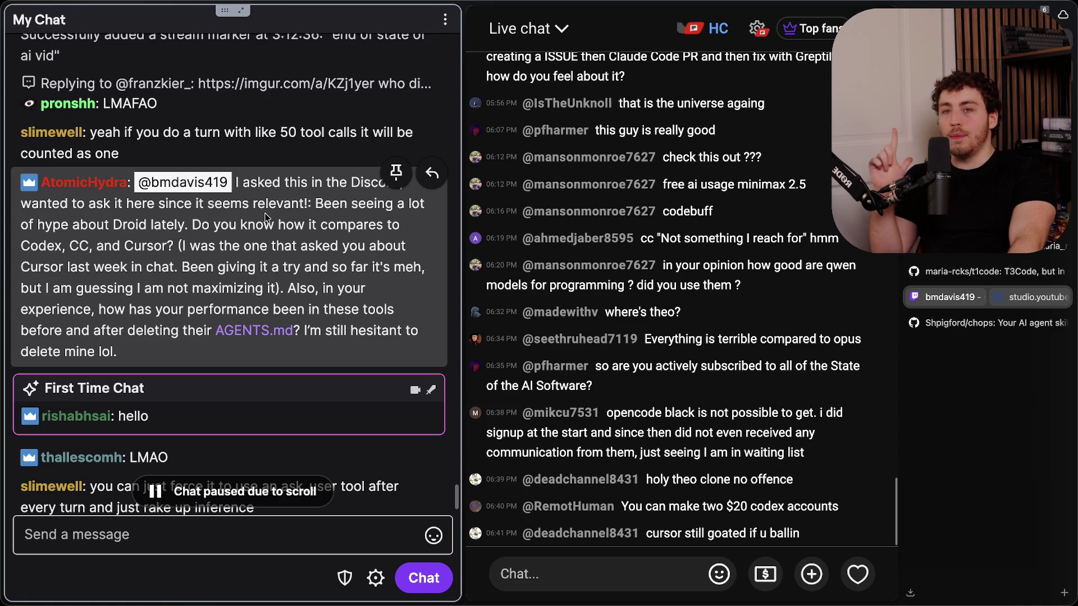
mouse_move(178, 224)
mouse_down()
mouse_move(386, 267)
mouse_move(359, 302)
mouse_up()
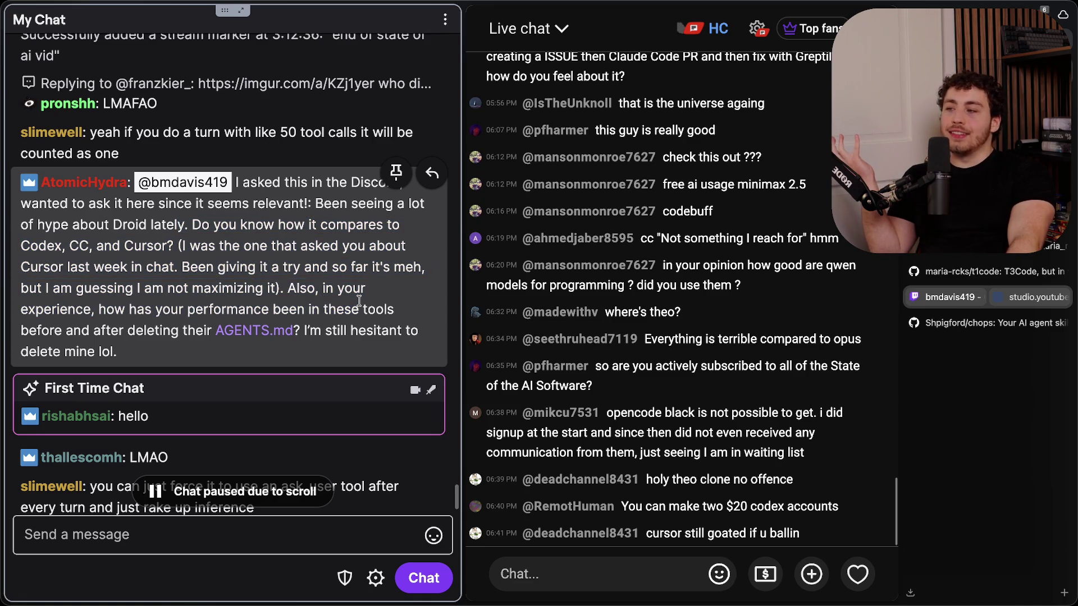
mouse_move(224, 184)
mouse_down()
mouse_move(365, 252)
mouse_move(341, 296)
mouse_up()
click(340, 295)
scroll(340, 295, down, 1)
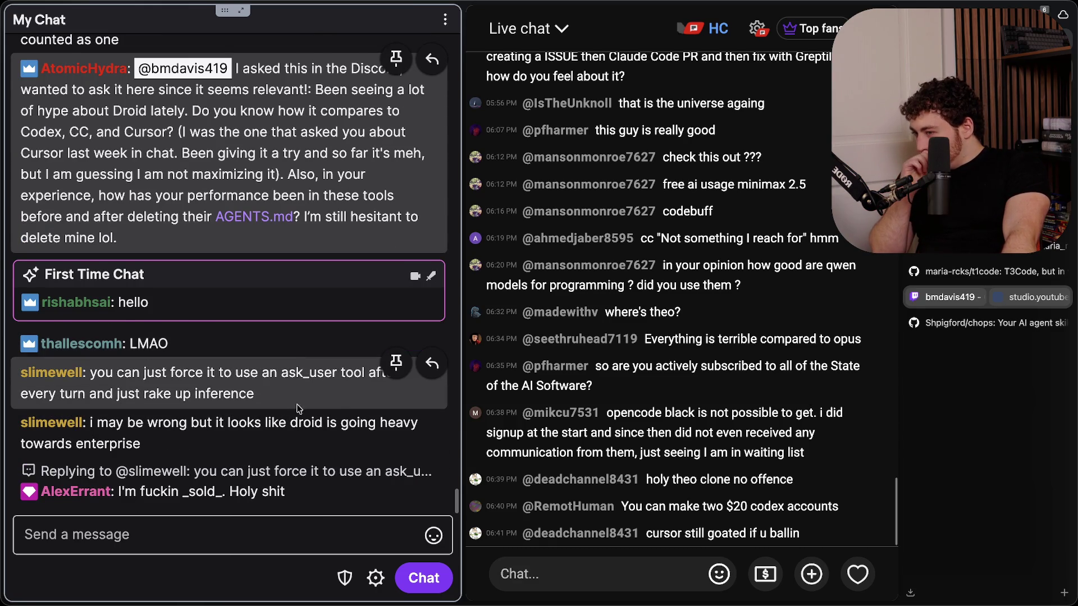
scroll(269, 407, up, 1)
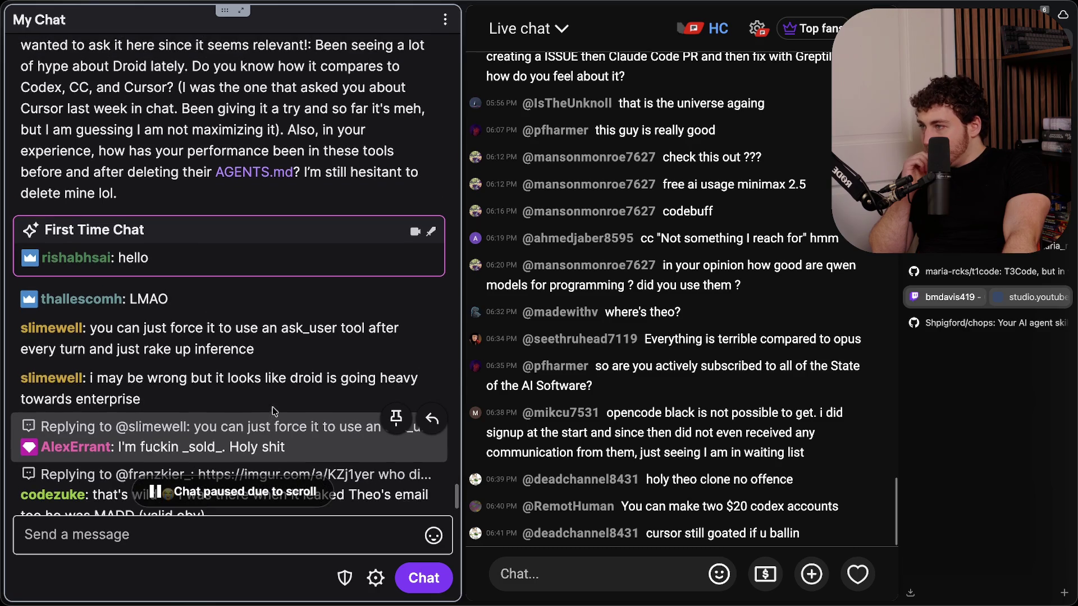
scroll(329, 365, down, 1)
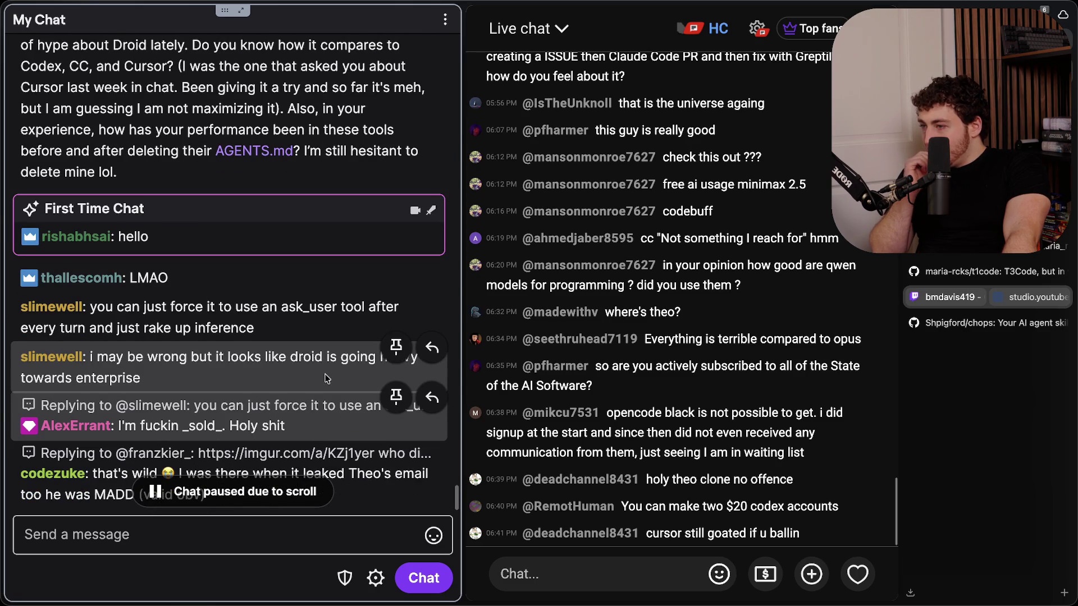
drag(141, 306, 261, 327)
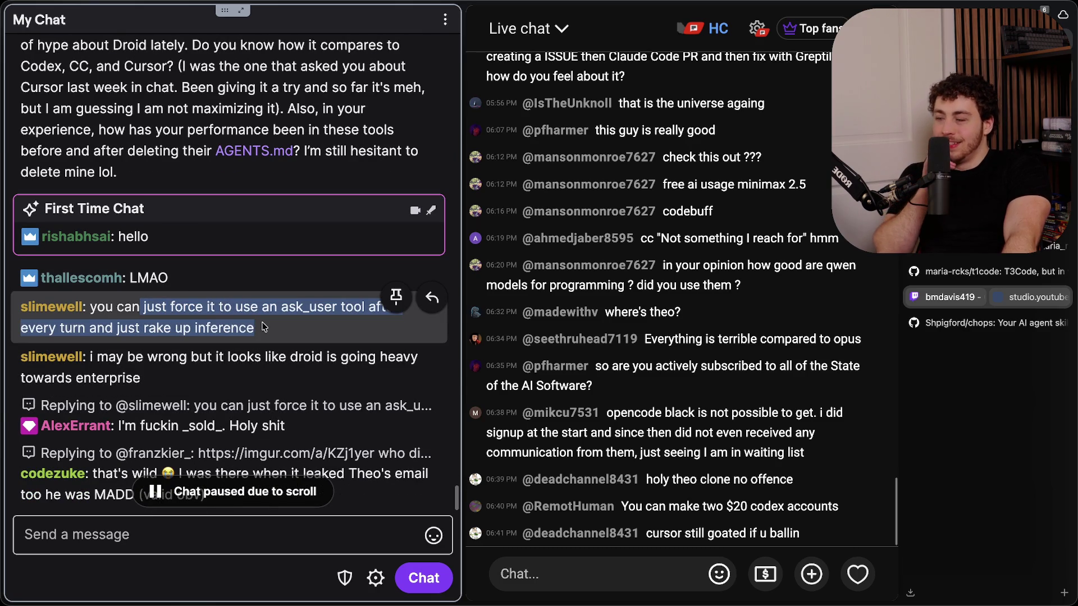
click(289, 337)
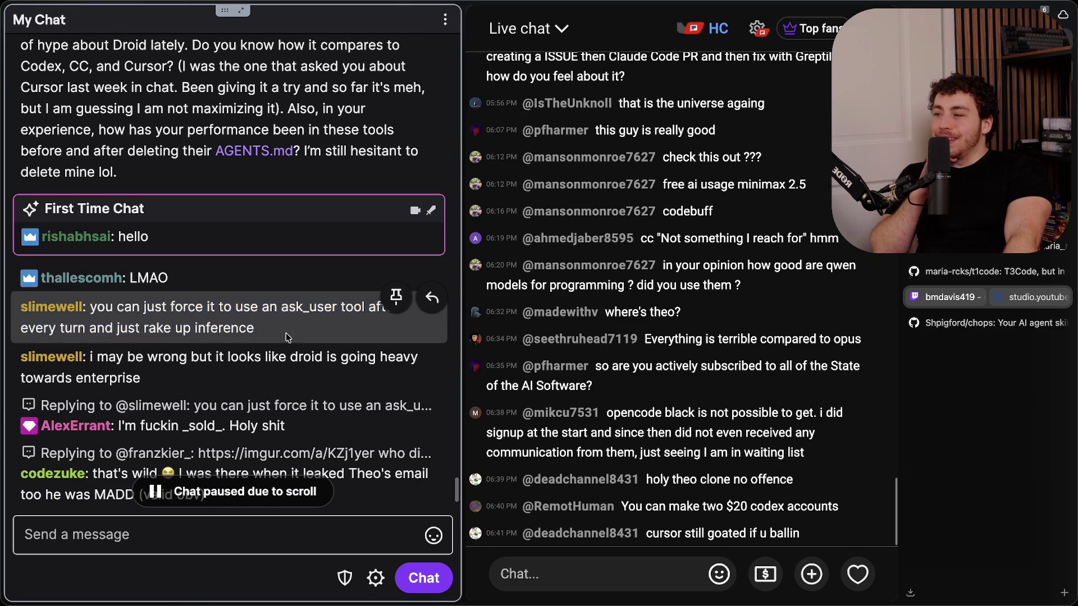
scroll(295, 337, down, 3)
scroll(295, 338, up, 1)
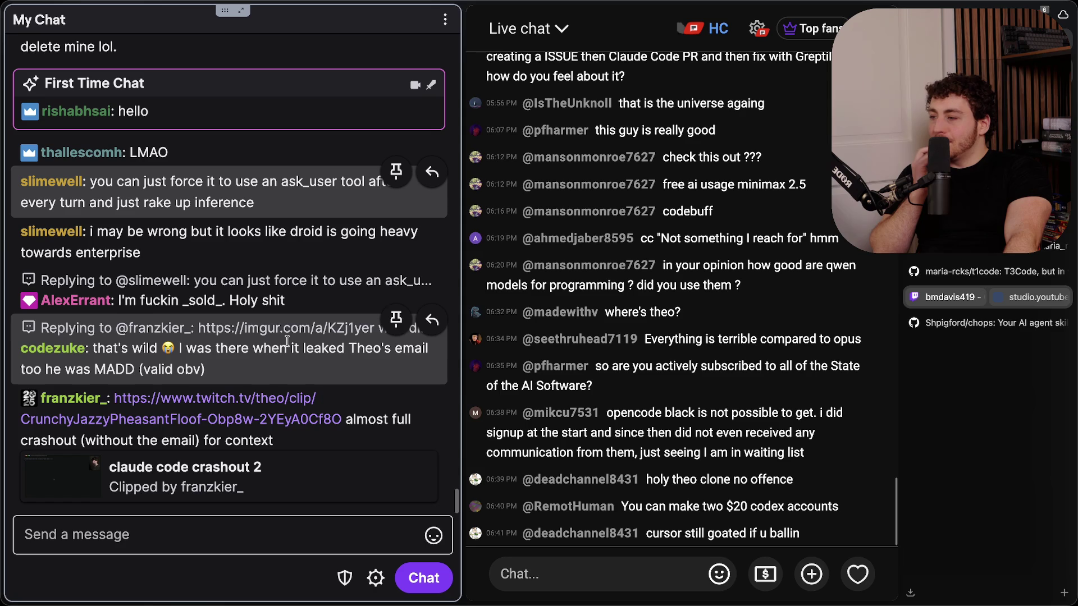